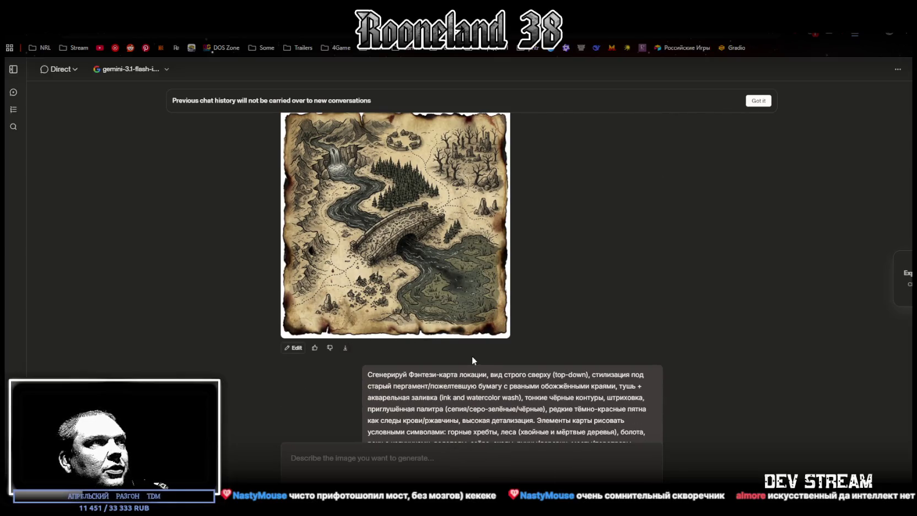
scroll(471, 355, down, 8)
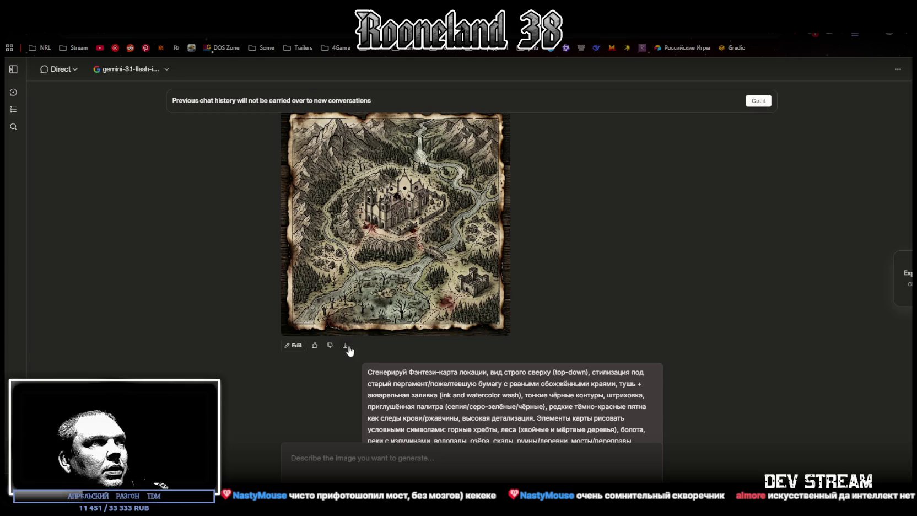
Download the generated castle map image
click(345, 346)
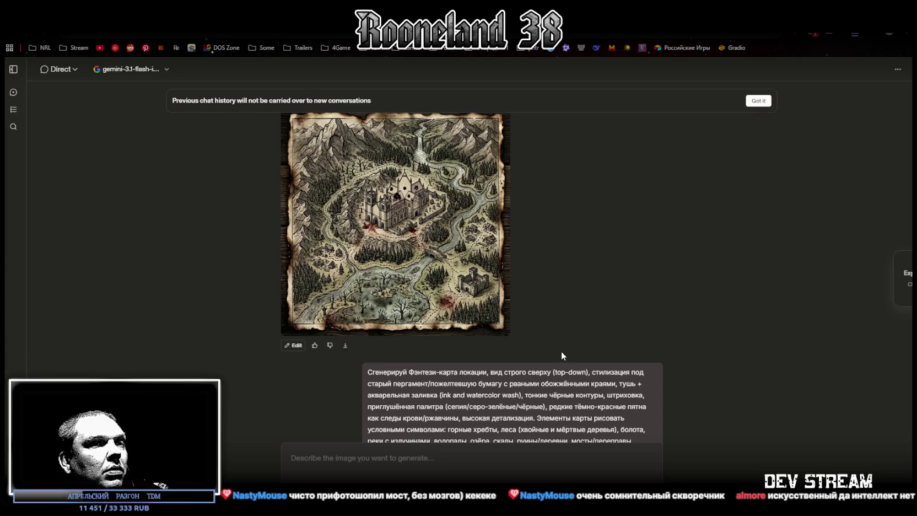
scroll(557, 346, down, 7)
scroll(554, 345, up, 4)
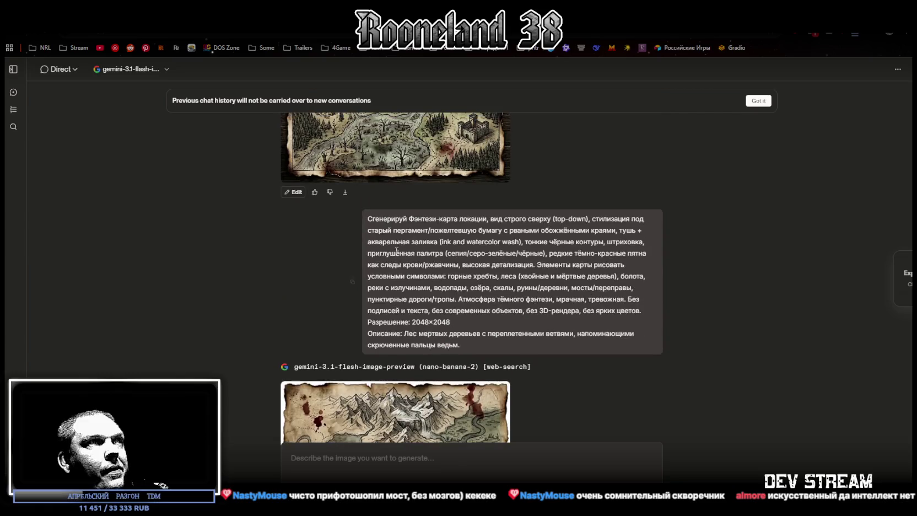
Send the map prompt with its description replaced by a damp dungeon with glowing poison-green moss and strange runes
click(425, 452)
text(Сгенерируй Фэнтези-карта локации, вид строго сверху (top-down), стилизация под старый пергамент/пожелтевшую бумагу с рваными обожжёнными краями, тушь + акварельная заливка (ink and watercolor wash), тонкие чёрные контуры, штриховка, приглушённая палитра (сепия/серо-зелёные/чёрные), редкие тёмно-красные пятна как следы крови/ржавчины, высокая детализация. Элементы карты рисовать условными символами: горные хребты, леса (хвойные и мёртвые деревья), болота, реки с излучинами, водопады, озёра, скалы, руины/деревни, мосты/переправы, пунктирные дороги/тропы. Атмосфера тёмного фэнтези, мрачная, тревожная. Без подписей и текста, без современных объектов, без 3D-рендера, без ярких цветов. Разрешение: 2048×2048 Описание: Лес мертвых деревьев с переплетенными ветвями, напоминающими скрюченные пальцы ведьм.)
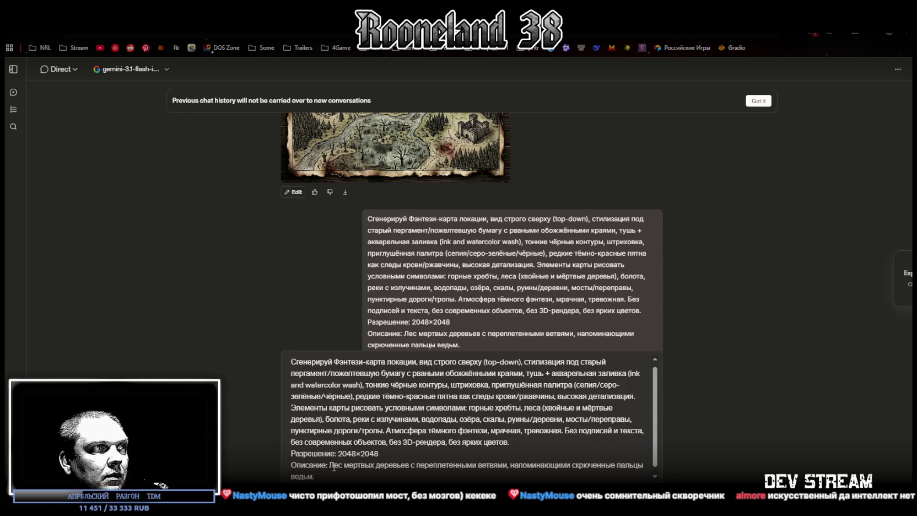
drag(329, 466, 361, 477)
text(Подземелье с влажными стенами, покрытыми светящимся ядовито-зеленым мхом и странными рунами.)
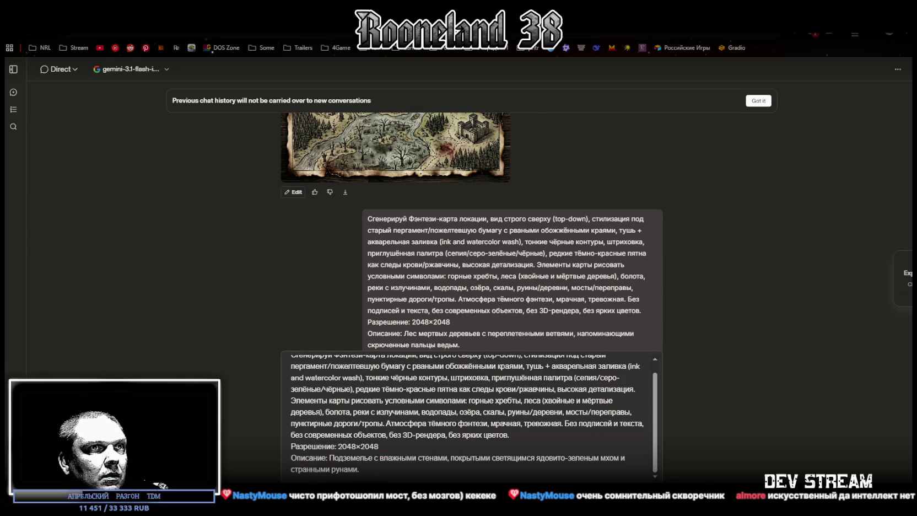
key(Return)
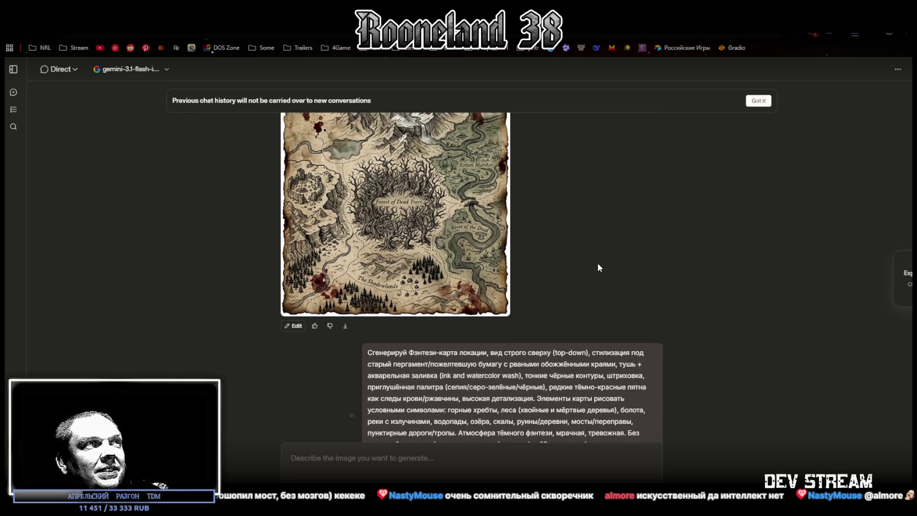
click(396, 220)
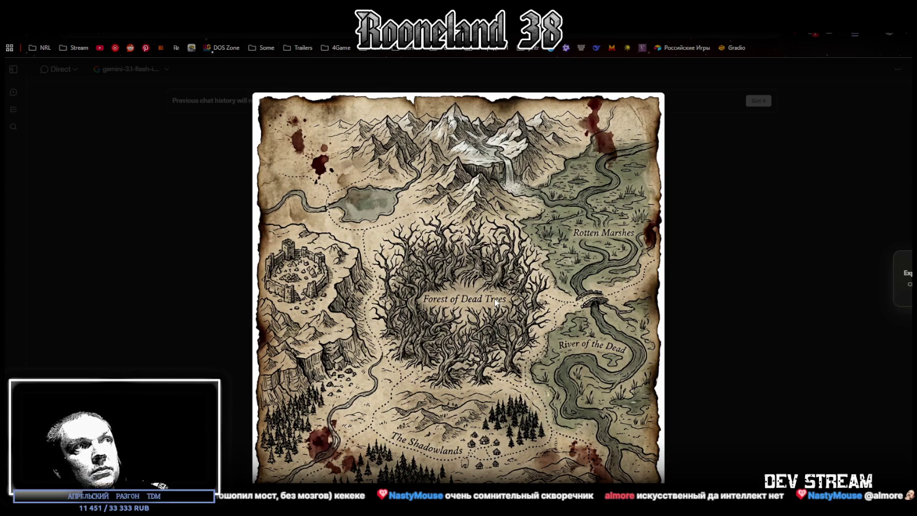
Close the full-size dead-tree forest map and minimize the browser to show the desktop
click(713, 267)
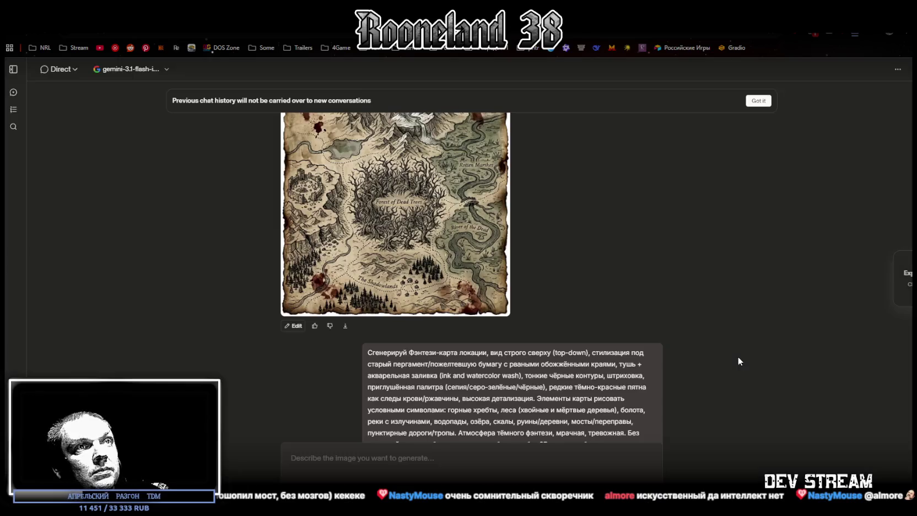
scroll(542, 271, down, 2)
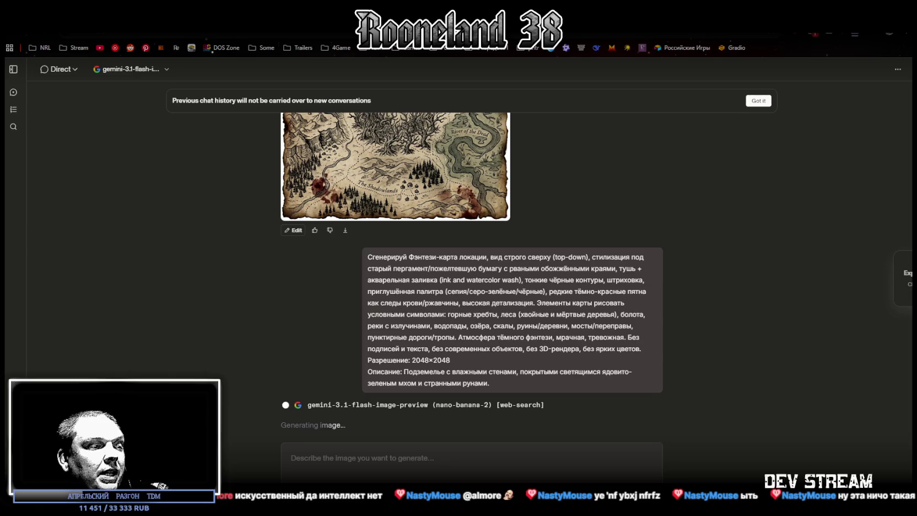
key(super+d)
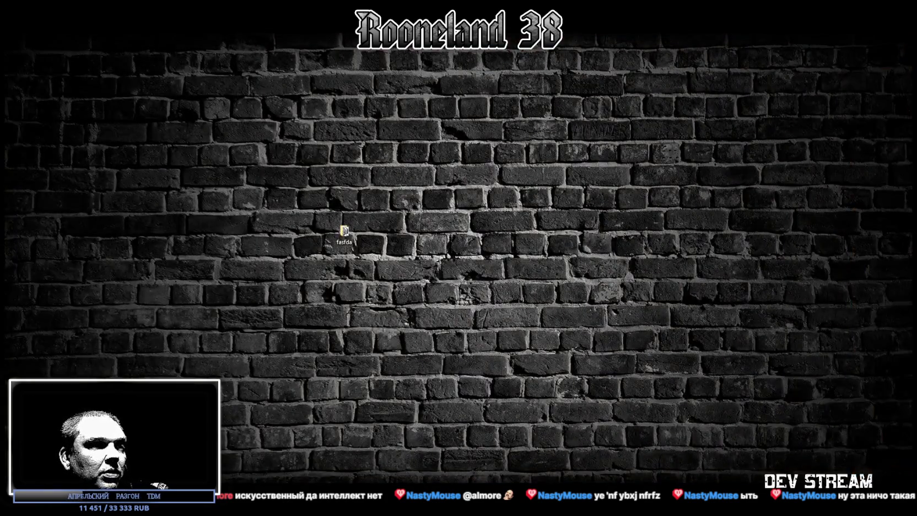
View the saved maps full screen: lava cave, swamp village, crystal cave, ruined castle, chasm and bridge
key(super+d)
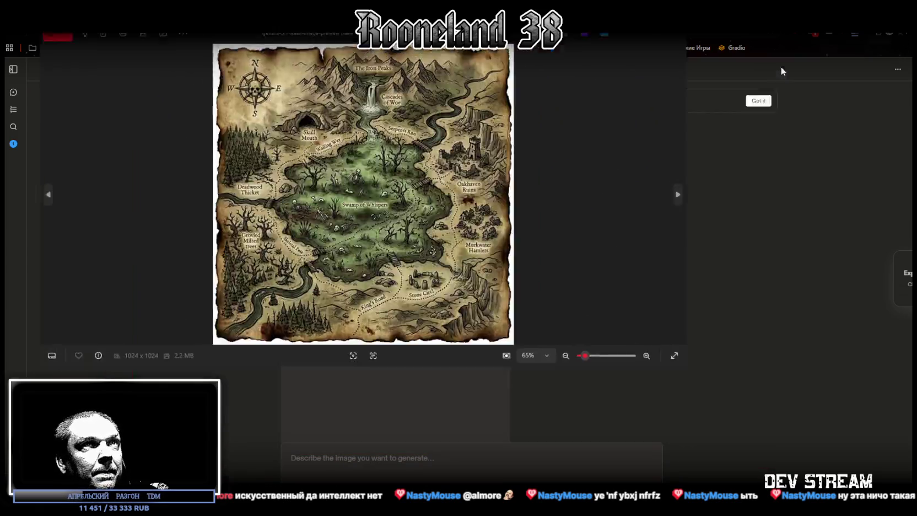
click(908, 258)
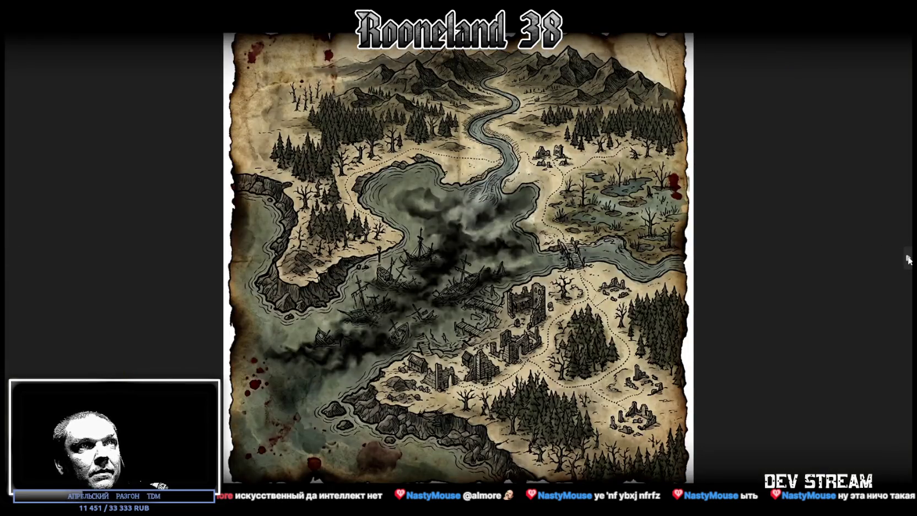
click(909, 260)
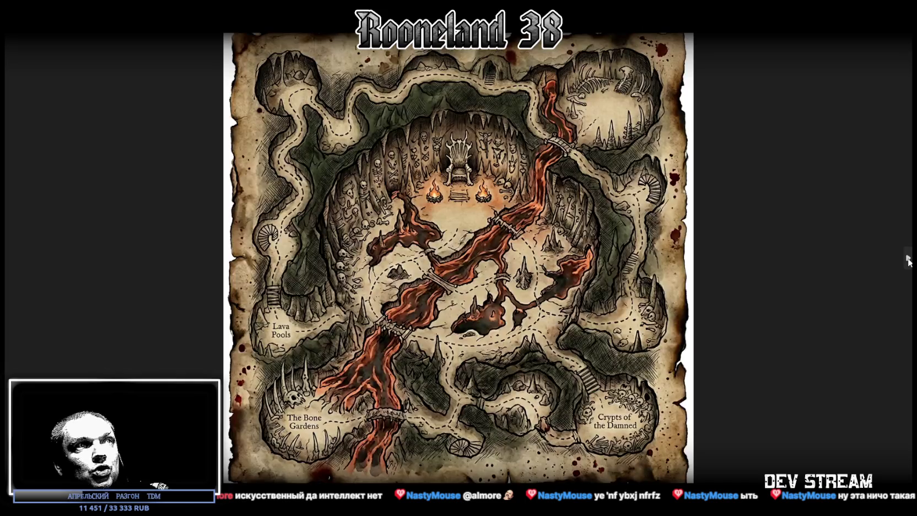
click(909, 260)
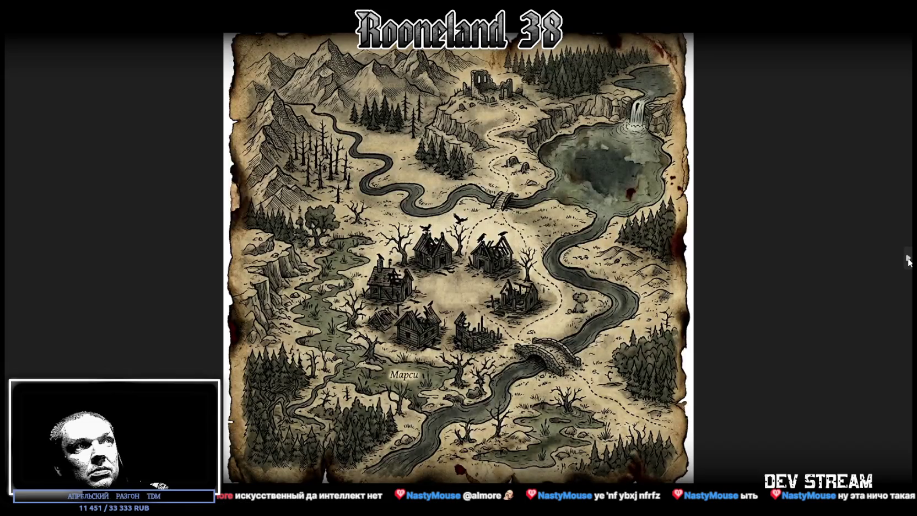
click(909, 260)
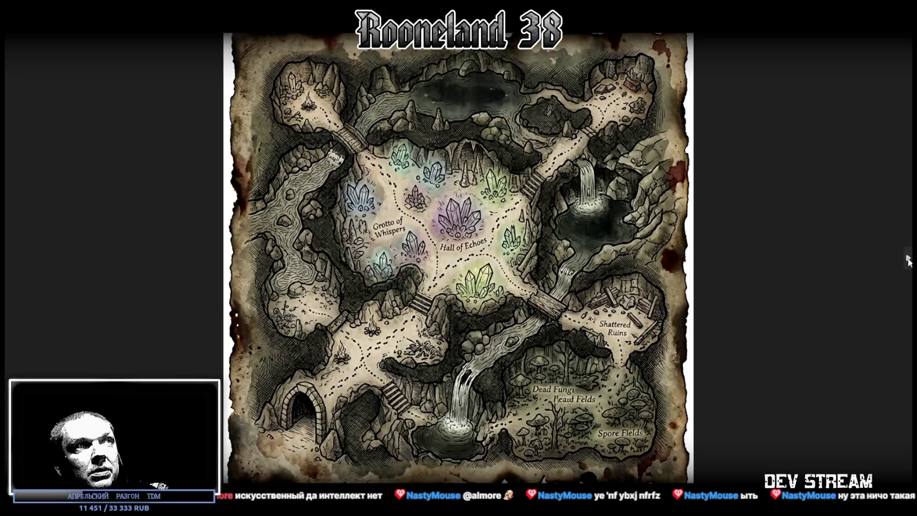
click(909, 261)
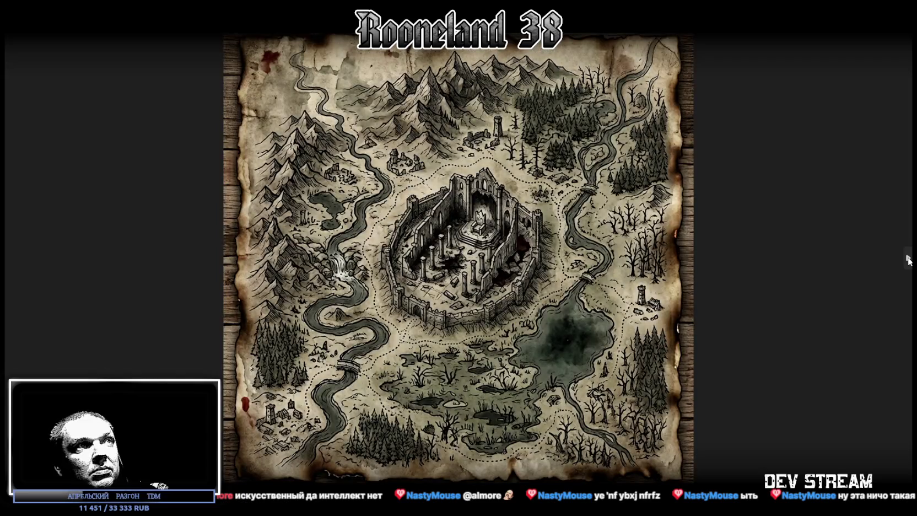
click(909, 261)
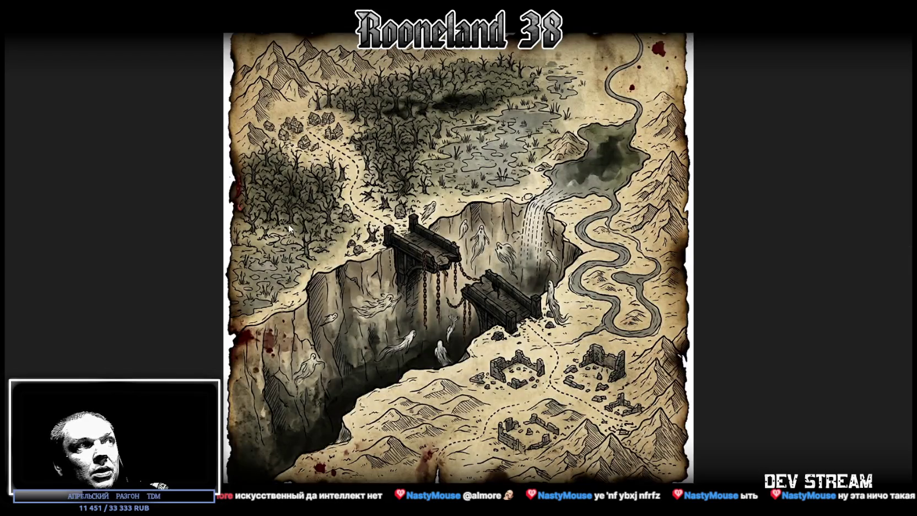
Continue through the floor plan, dark lake, stone circle and dungeon maze to the barrier castle, then close
click(8, 257)
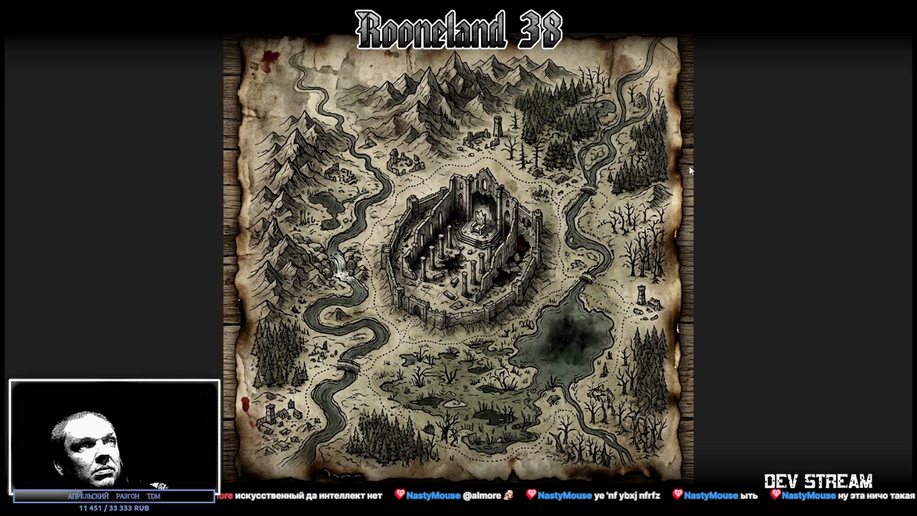
click(909, 258)
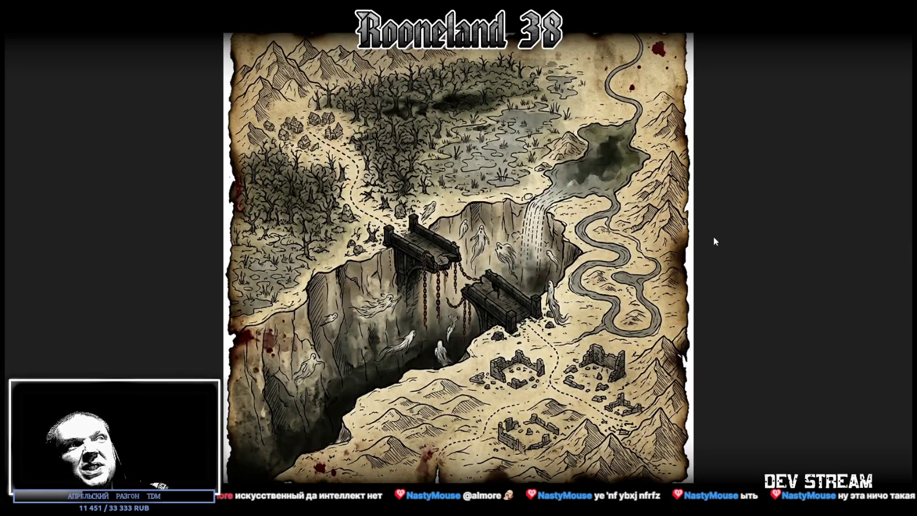
click(907, 258)
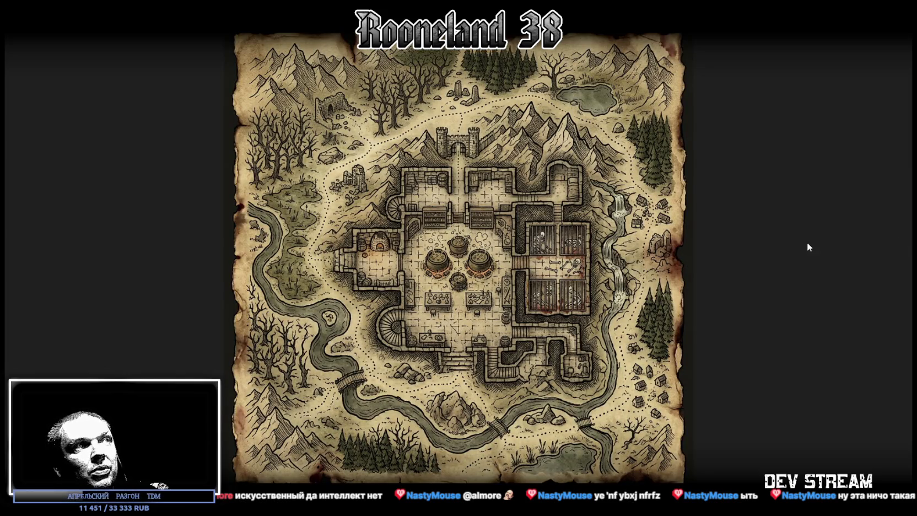
click(907, 259)
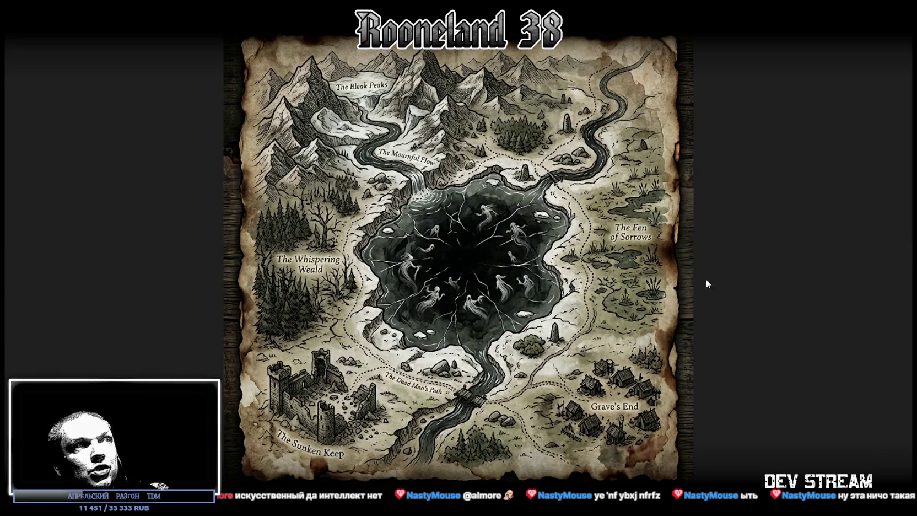
click(907, 259)
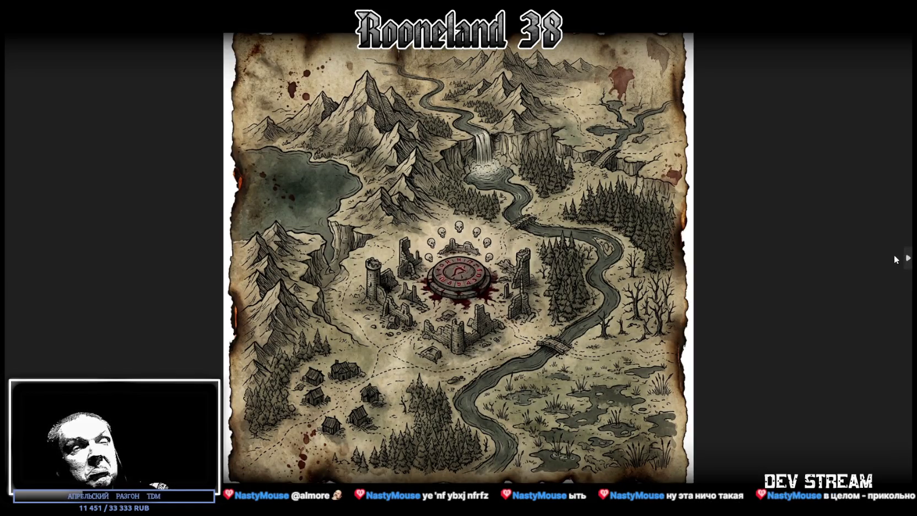
click(908, 259)
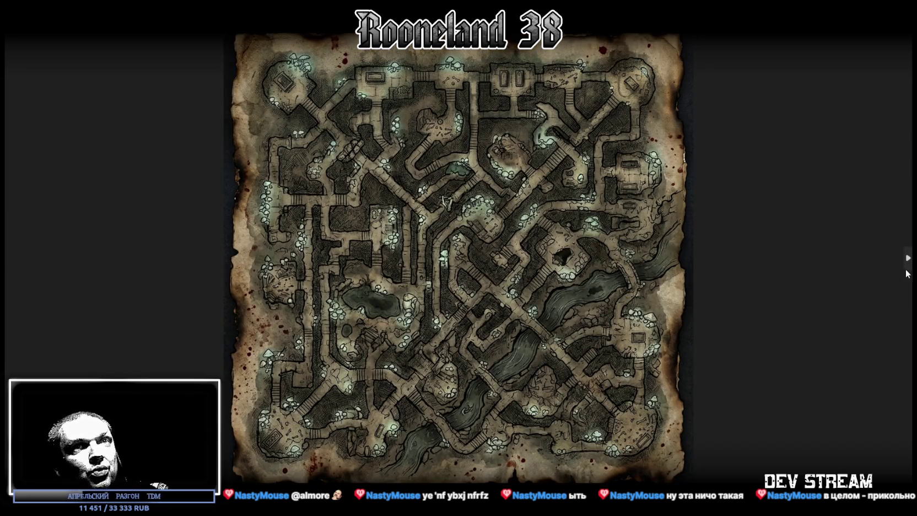
click(908, 258)
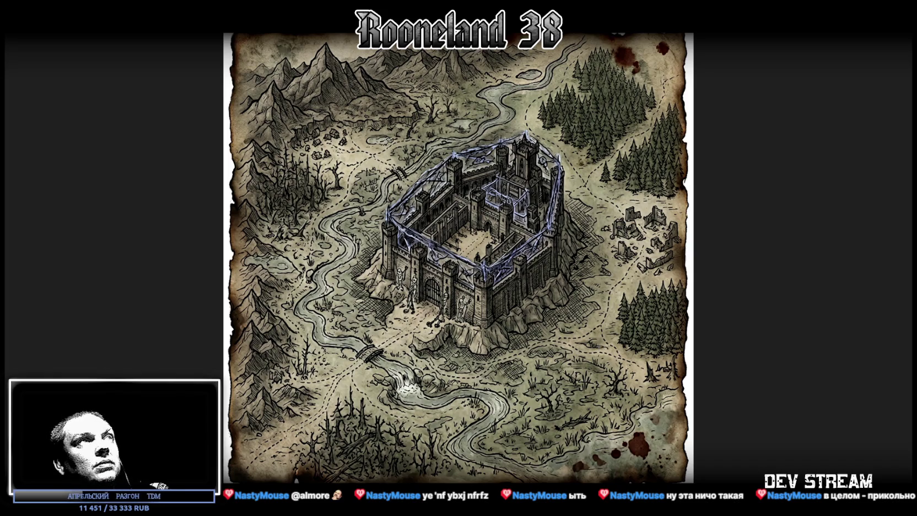
key(Escape)
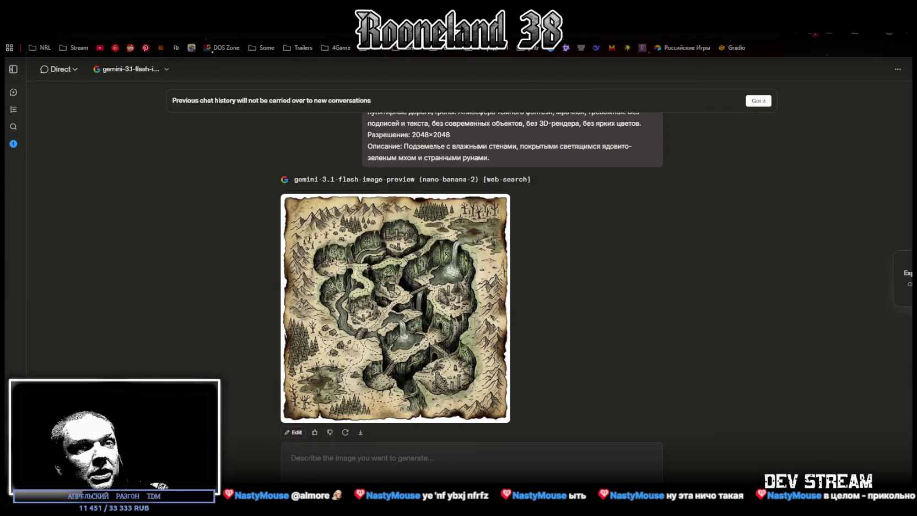
click(421, 311)
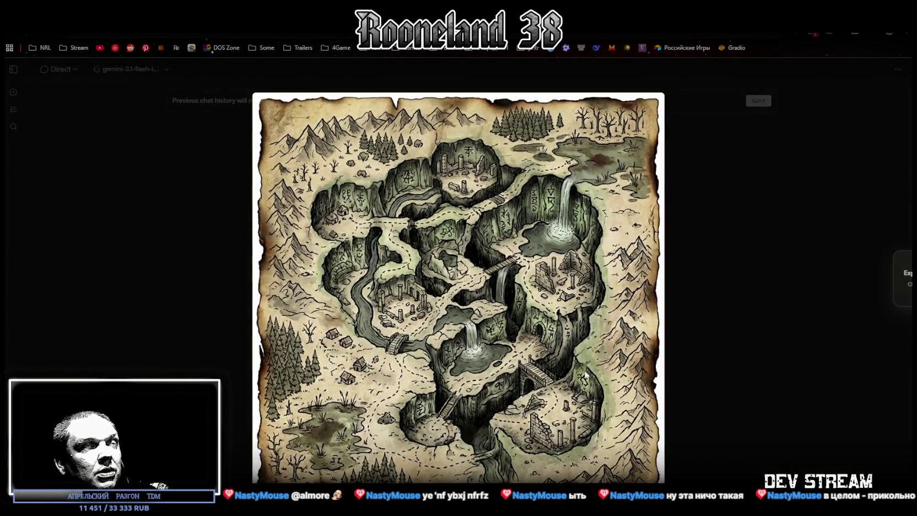
click(764, 370)
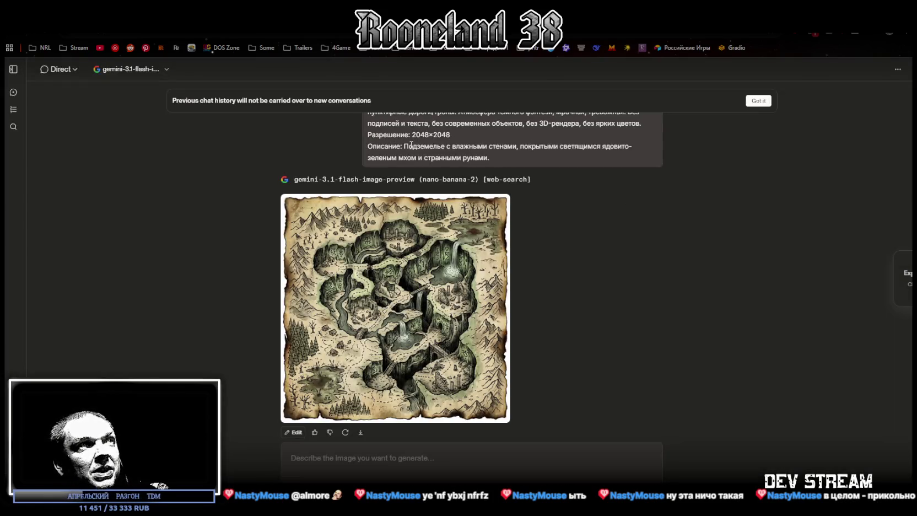
drag(473, 143, 617, 144)
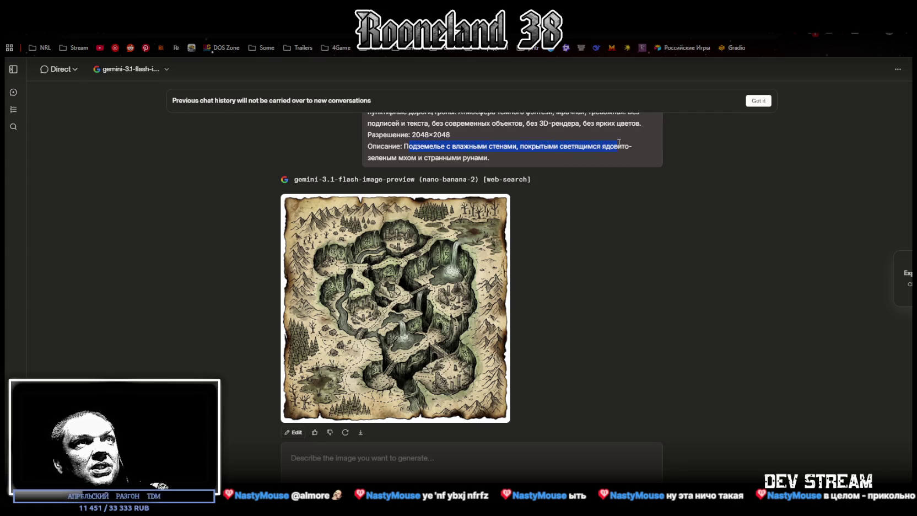
click(405, 296)
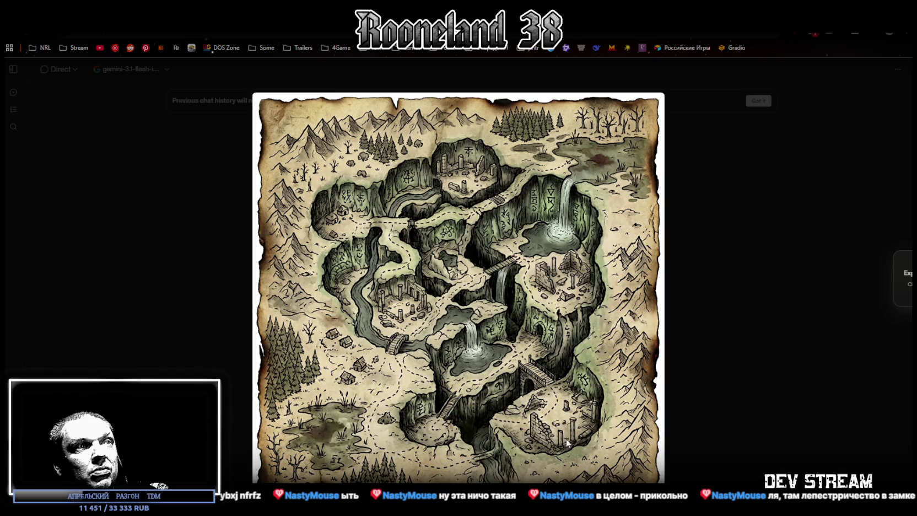
click(685, 447)
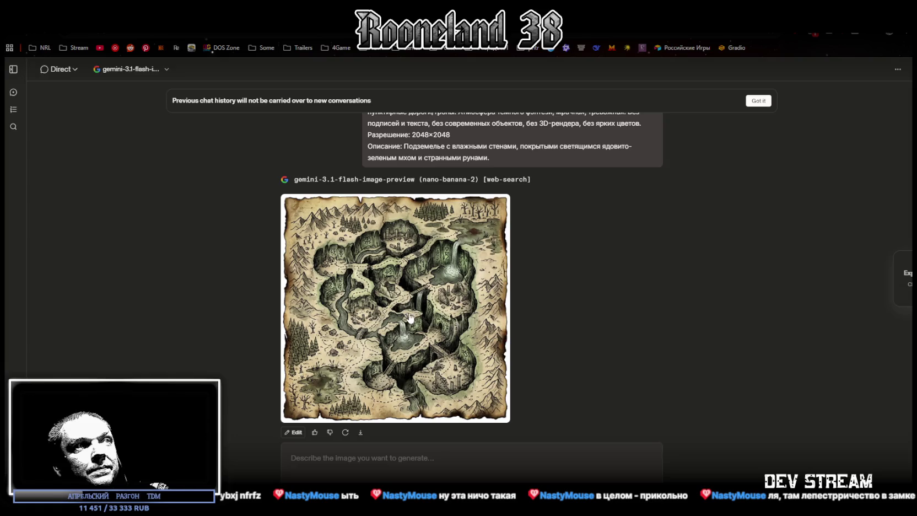
click(411, 319)
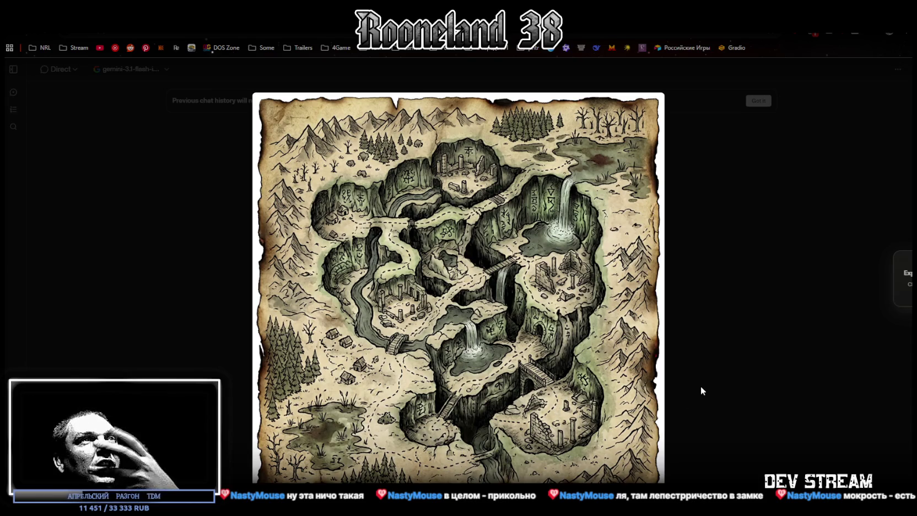
click(712, 356)
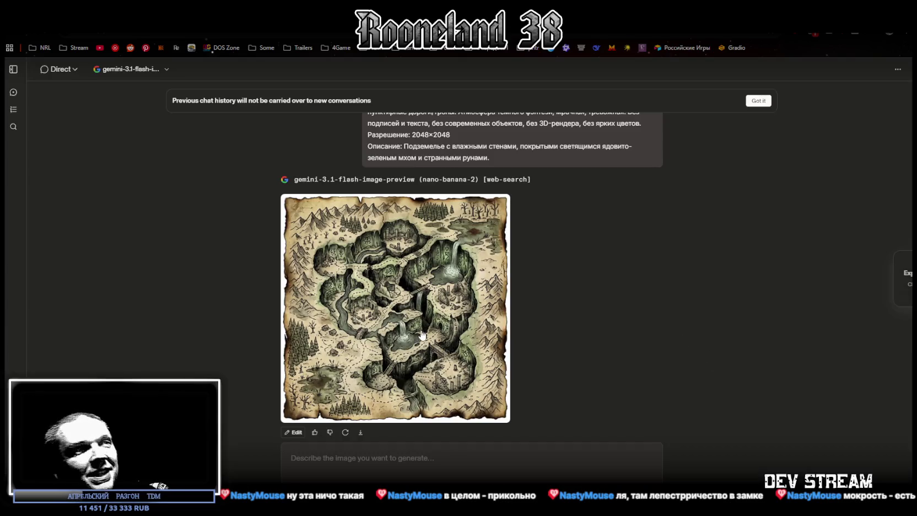
Send the map prompt with the abandoned market-square description after 'Описание:', then switch to Unity
scroll(361, 436, up, 3)
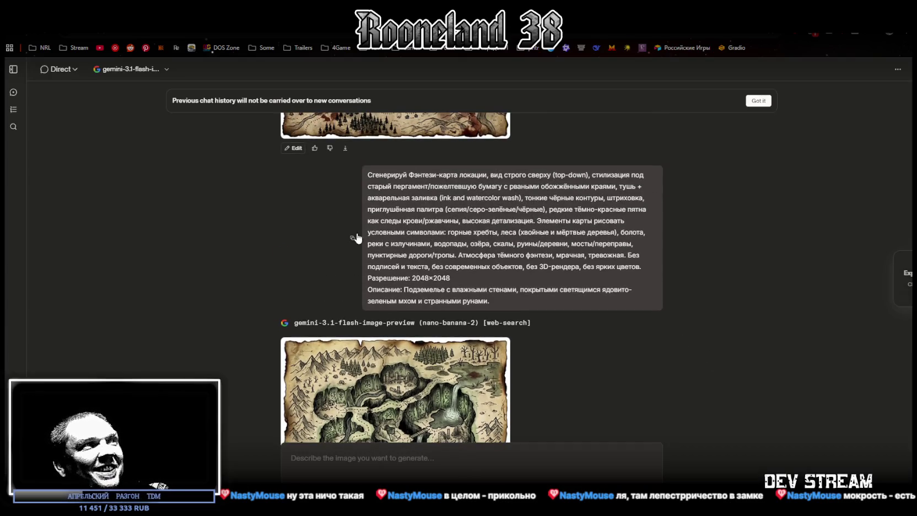
scroll(353, 240, down, 3)
text(Сгенерируй Фэнтези-карта локации, вид строго сверху (top-down), стилизация под старый пергамент/пожелтевшую бумагу с рваными обожжёнными краями, тушь + акварельная заливка (ink and watercolor wash), тонкие чёрные контуры, штриховка, приглушённая палитра (сепия/серо-зелёные/чёрные), редкие тёмно-красные пятна как следы крови/ржавчины, высокая детализация. Элементы карты рисовать условными символами: горные хребты, леса (хвойные и мёртвые деревья), болота, реки с излучинами, водопады, озёра, скалы, руины/деревни, мосты/переправы, пунктирные дороги/тропы. Атмосфера тёмного фэнтези, мрачная, тревожная. Без подписей и текста, без современных объектов, без 3D-рендера, без ярких цветов. Разрешение: 2048×2048 Описание: Подземелье с влажными стенами, покрытыми светящимся ядовито-зеленым мхом и странными рунами.)
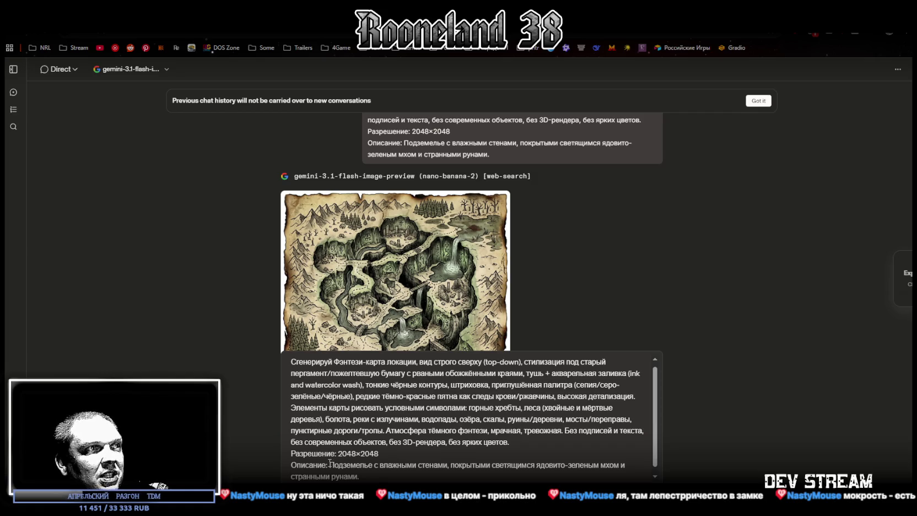
drag(332, 464, 372, 475)
text(Рыночная площадь заброшенного города, заваленная гниющими товарами и опрокинутыми телегами.)
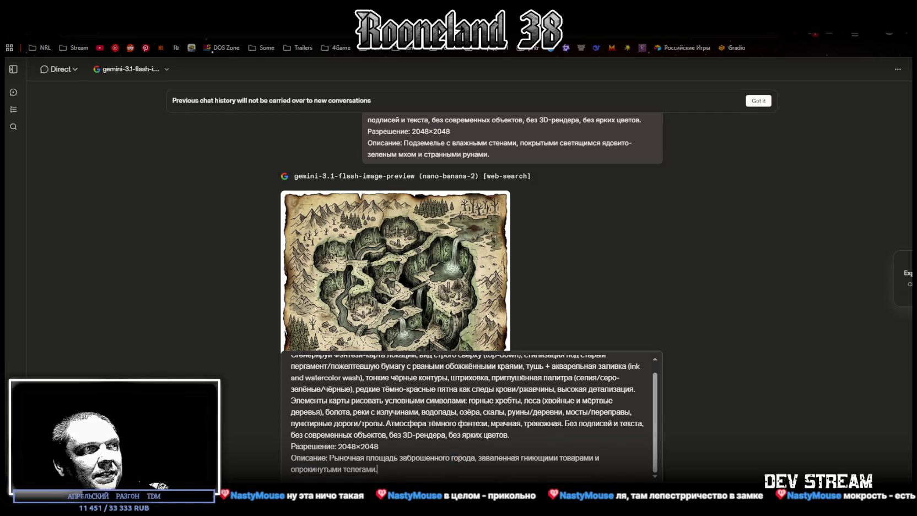
key(Return)
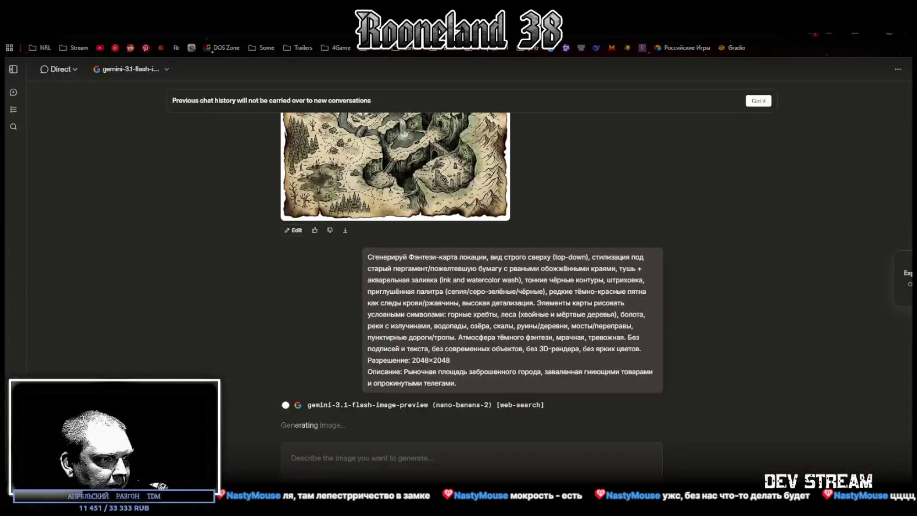
key(alt+Tab)
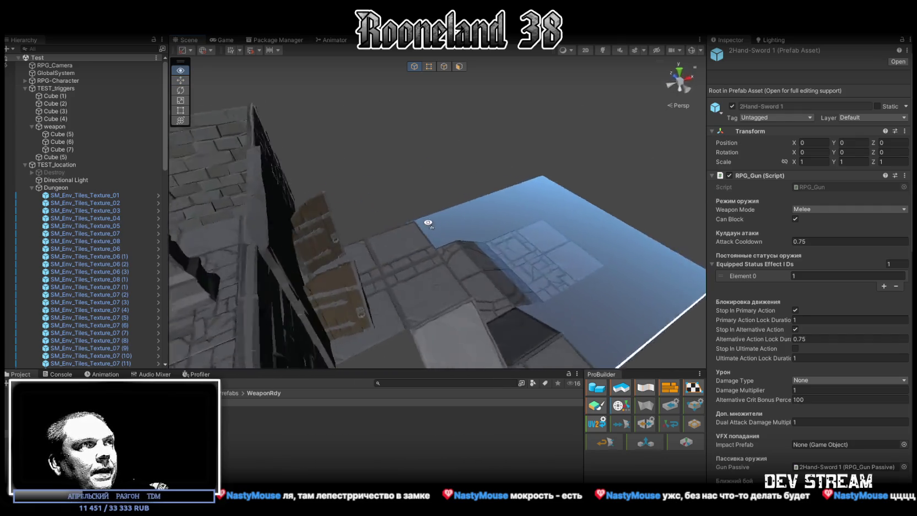
Select the floor tile SM_Env_Tiles_Texture_08 (5) in the Scene and Hierarchy
click(396, 204)
drag(525, 157, 428, 160)
click(427, 161)
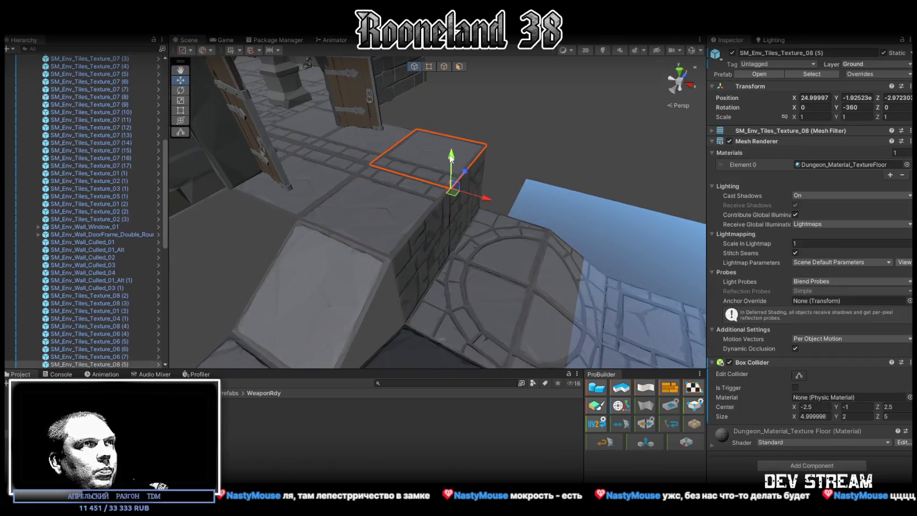
click(799, 375)
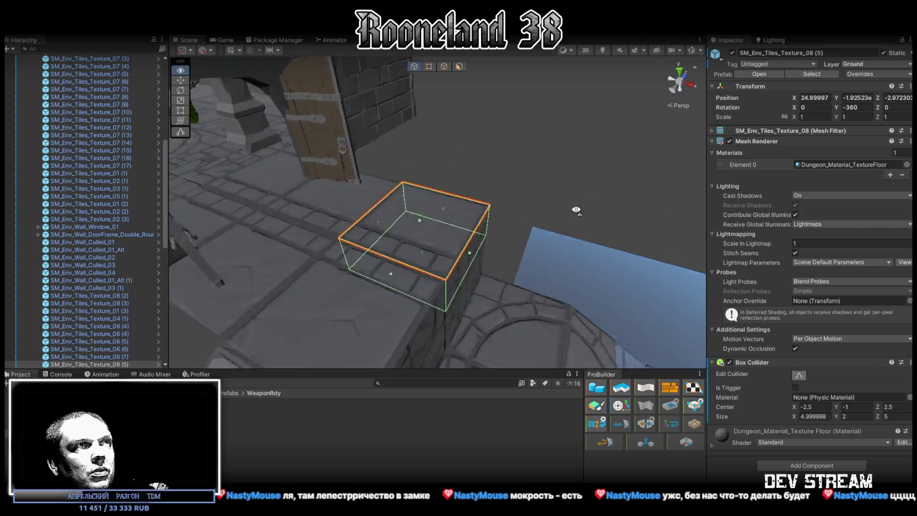
click(121, 363)
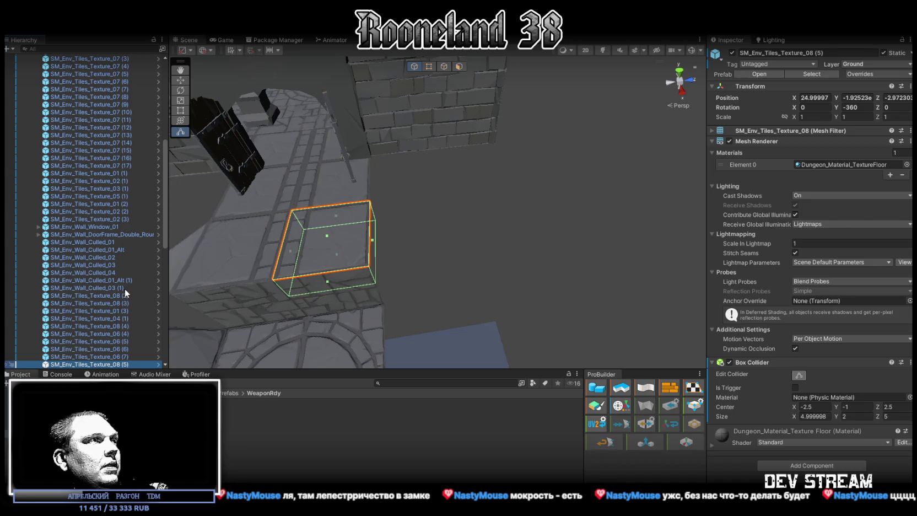
Duplicate the tile and move the copy, SM_Env_Tiles_Texture_08 (8), under TEST_location
key(ctrl+d)
scroll(117, 300, down, 10)
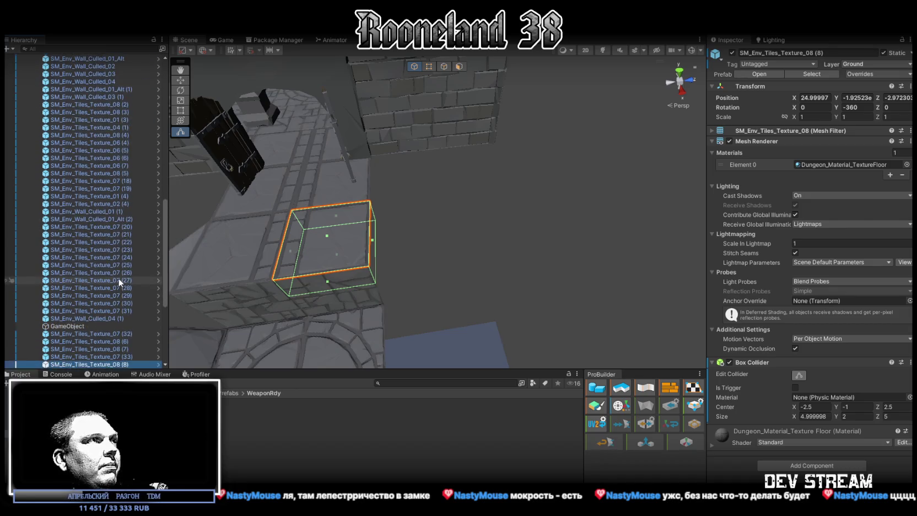
scroll(124, 259, down, 2)
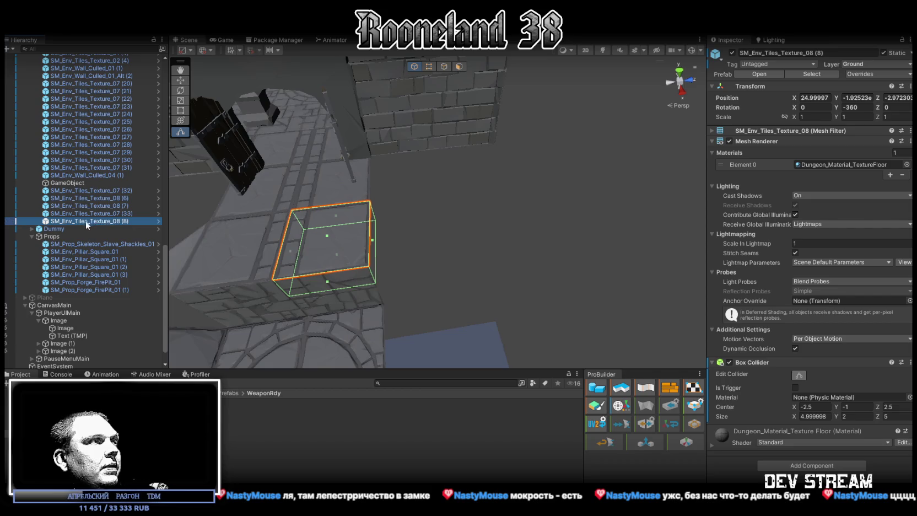
drag(86, 220, 59, 238)
scroll(59, 238, up, 10)
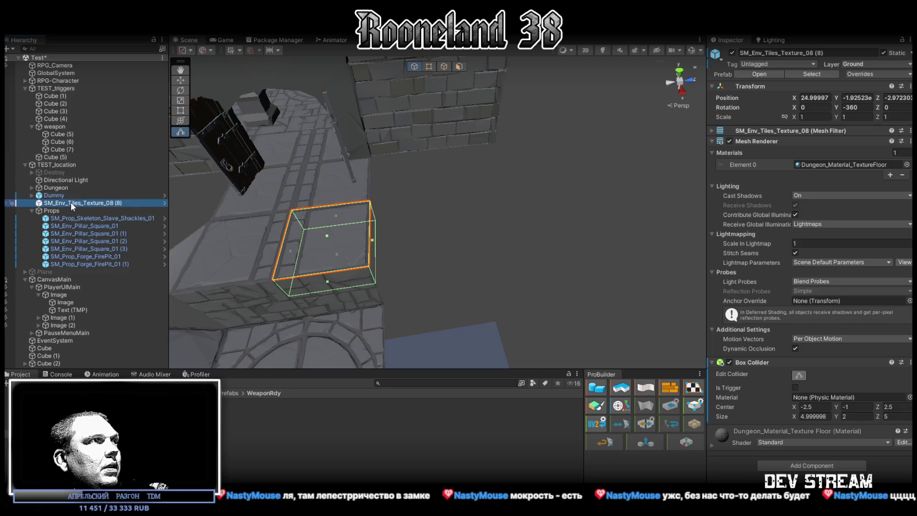
drag(59, 171, 59, 172)
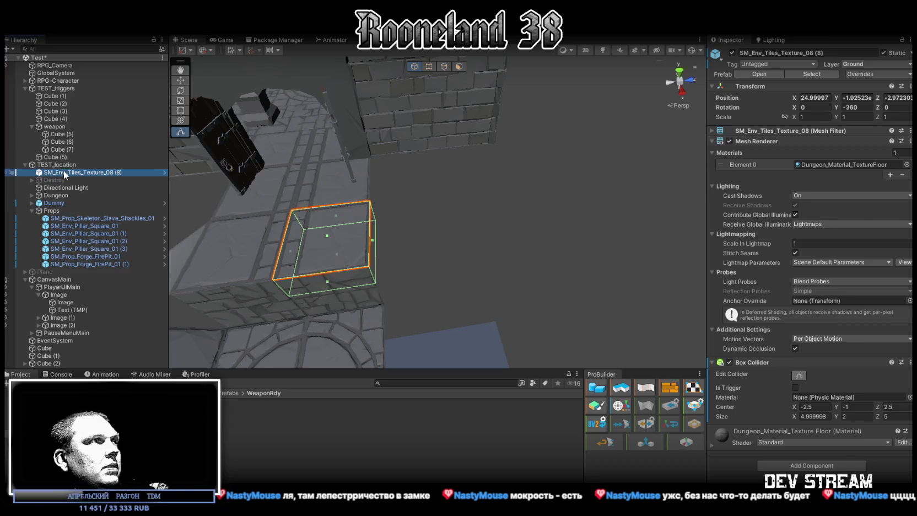
Create an empty GameObject and place it under TEST_location
right_click(61, 171)
click(118, 308)
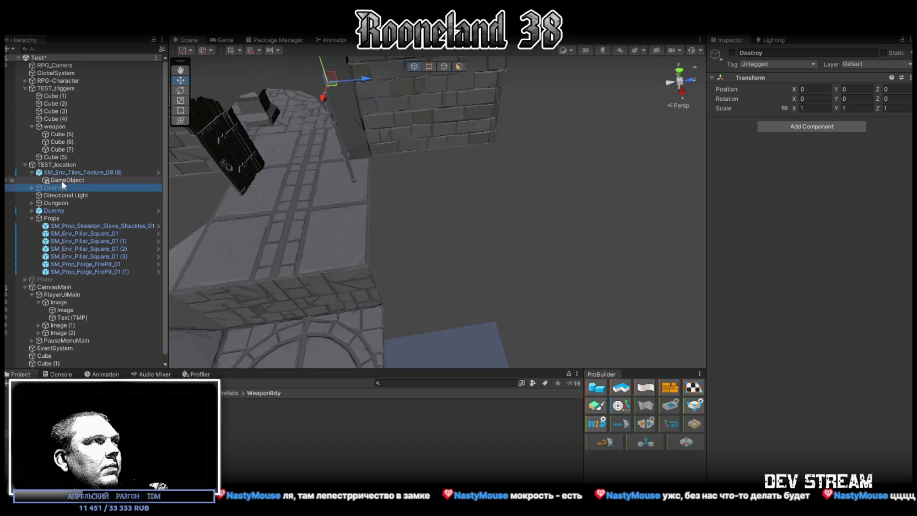
drag(61, 180, 66, 170)
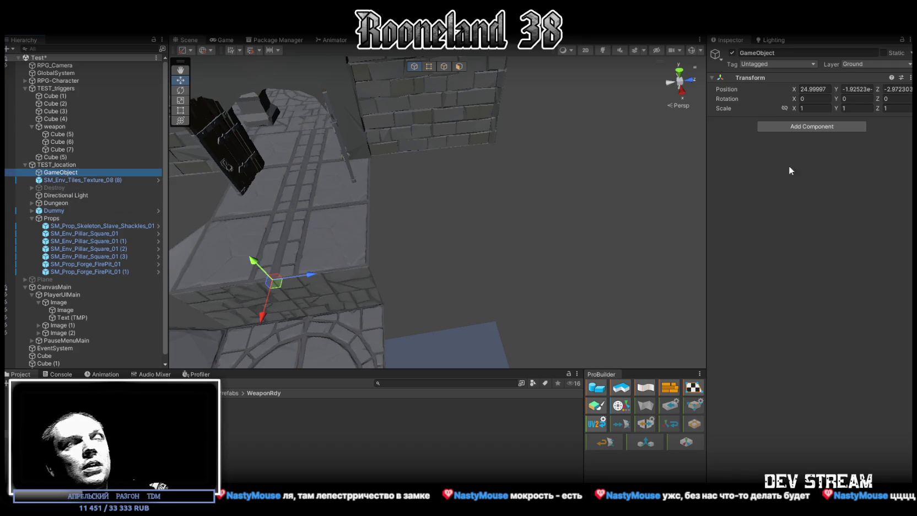
Set GameObject's position to 25, 0, 5 and parent tile (8) under it
double_click(815, 88)
text(25)
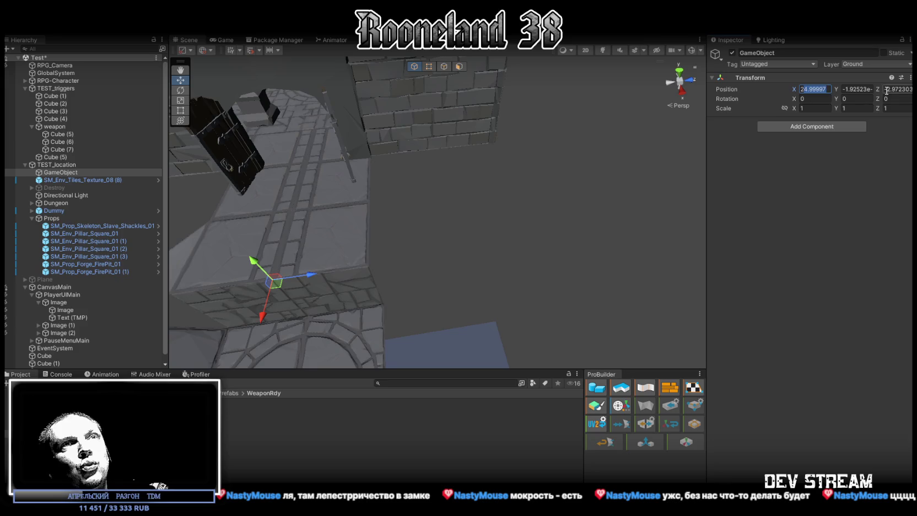
key(Tab)
click(896, 109)
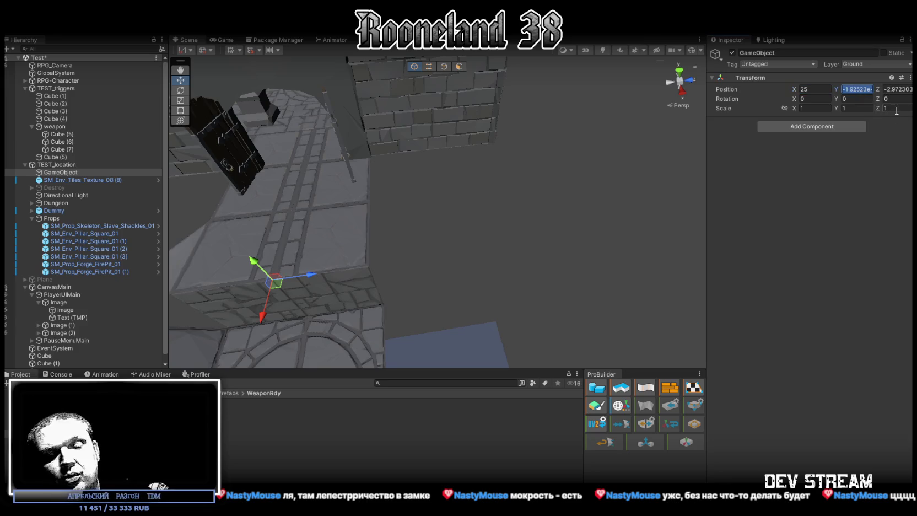
text(0)
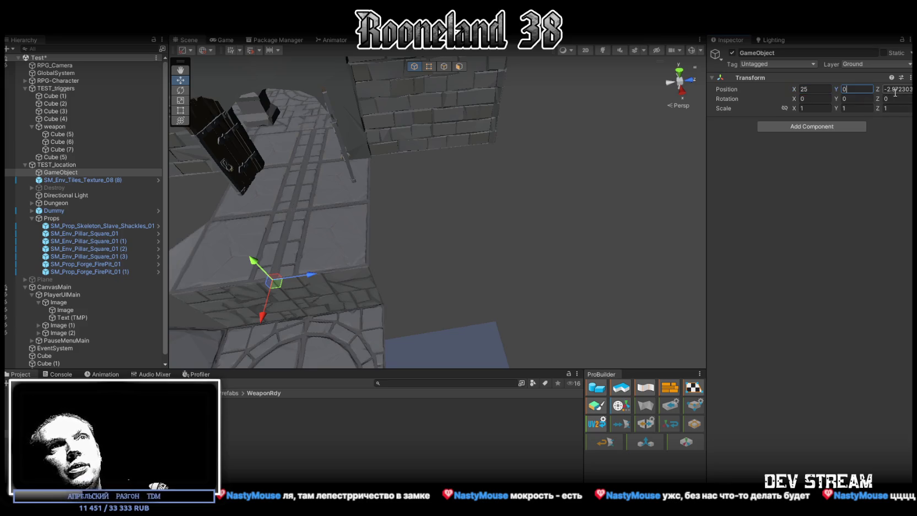
click(887, 89)
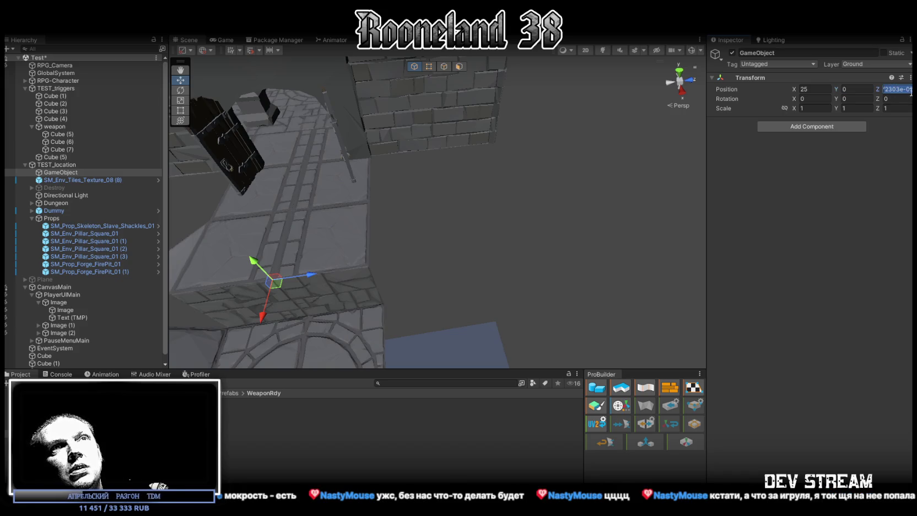
text(0)
mouse_move(419, 232)
mouse_down()
mouse_move(400, 219)
mouse_move(386, 256)
mouse_move(469, 238)
mouse_up()
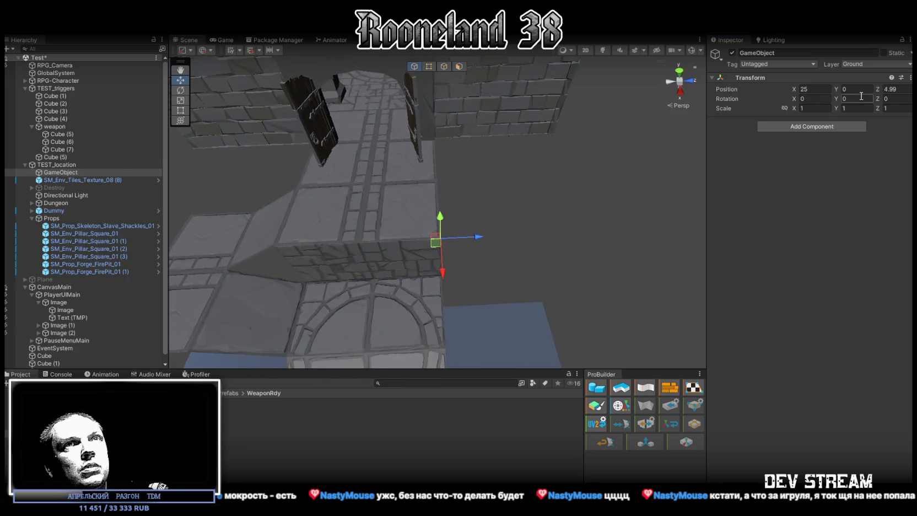
click(896, 89)
text(5)
key(Return)
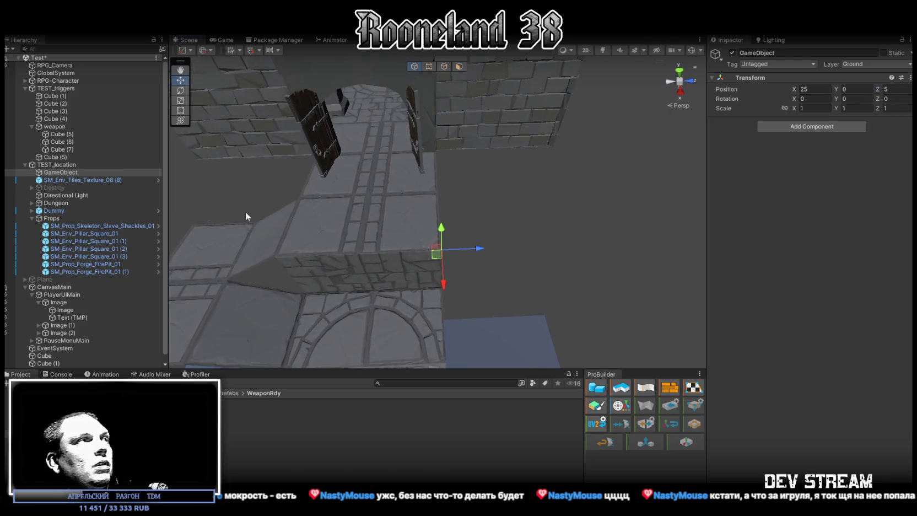
drag(95, 181, 87, 173)
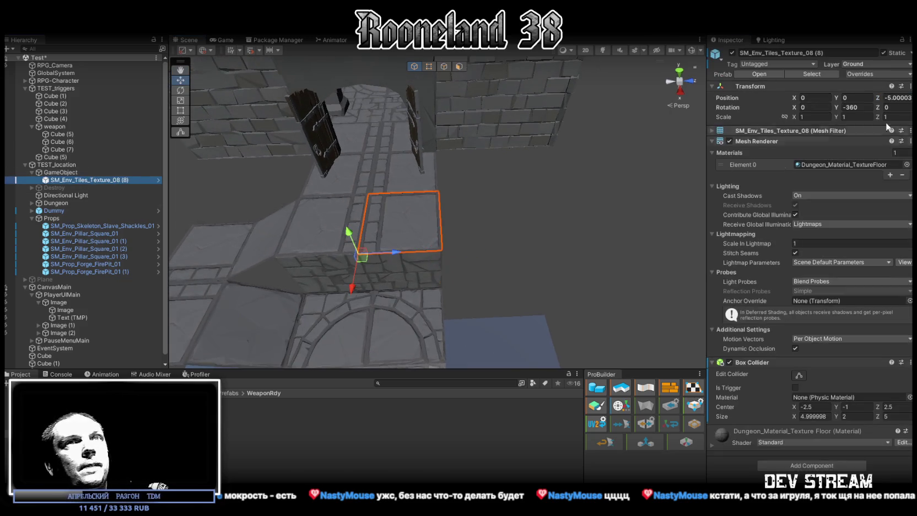
Set the tile's local Position Z and Rotation Y to 0
click(897, 97)
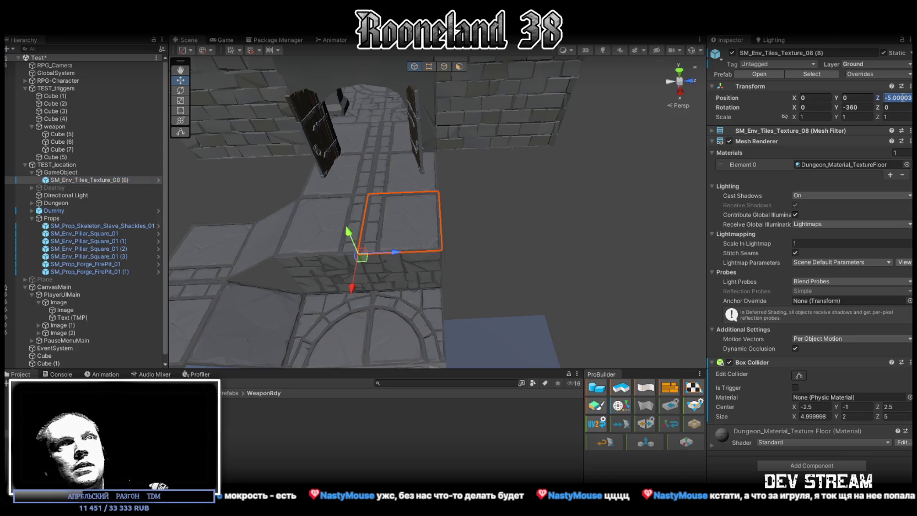
text(0)
key(Return)
click(857, 107)
text(0)
key(Return)
mouse_move(551, 143)
mouse_down()
mouse_move(543, 108)
mouse_move(537, 113)
mouse_move(502, 54)
mouse_move(553, 105)
mouse_move(545, 119)
mouse_up()
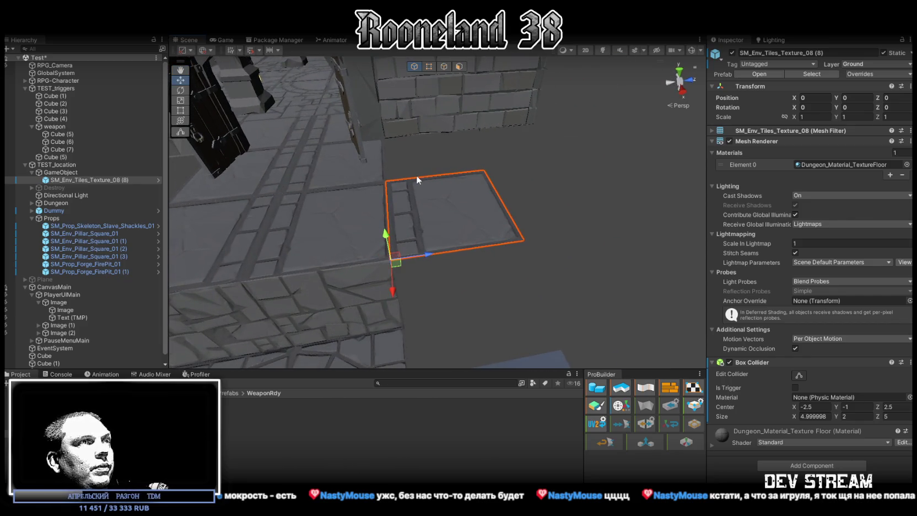
Duplicate the floor tile, rotate the copy upright to 90 degrees and raise it beside the floor
right_click(72, 180)
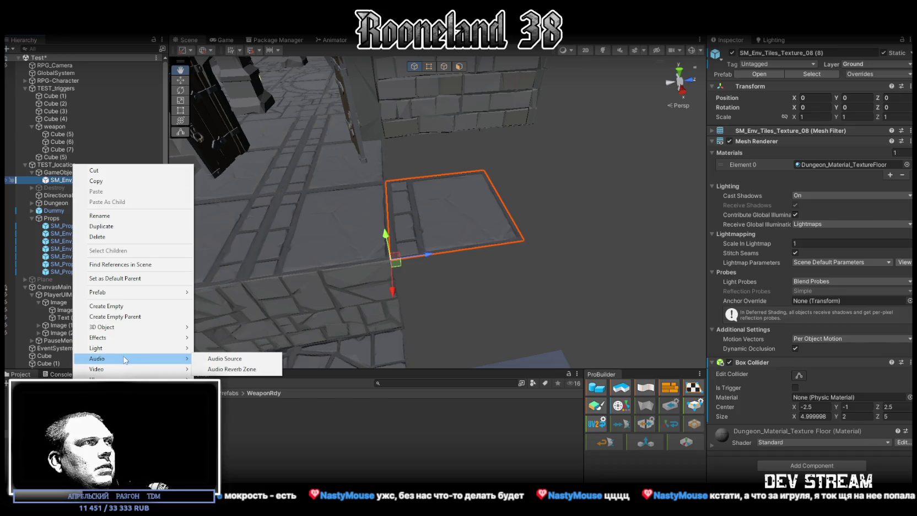
mouse_move(117, 295)
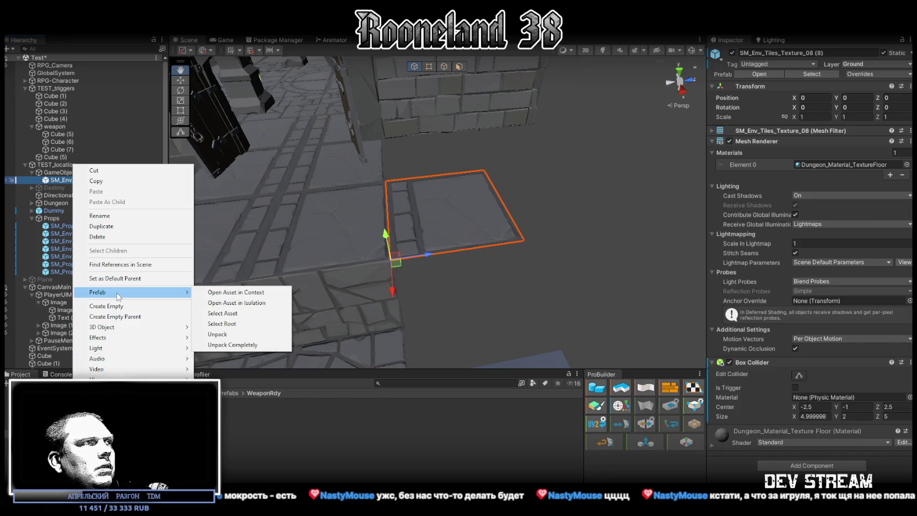
double_click(68, 180)
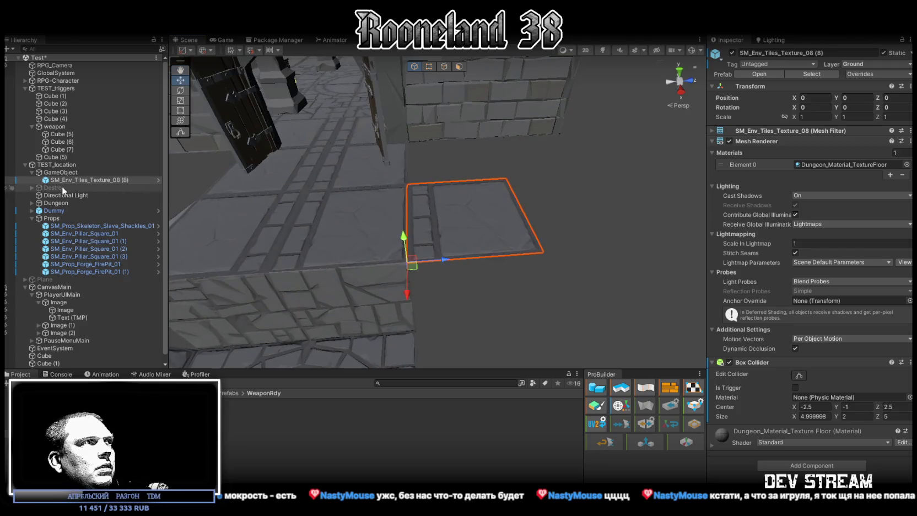
key(ctrl+d)
key(e)
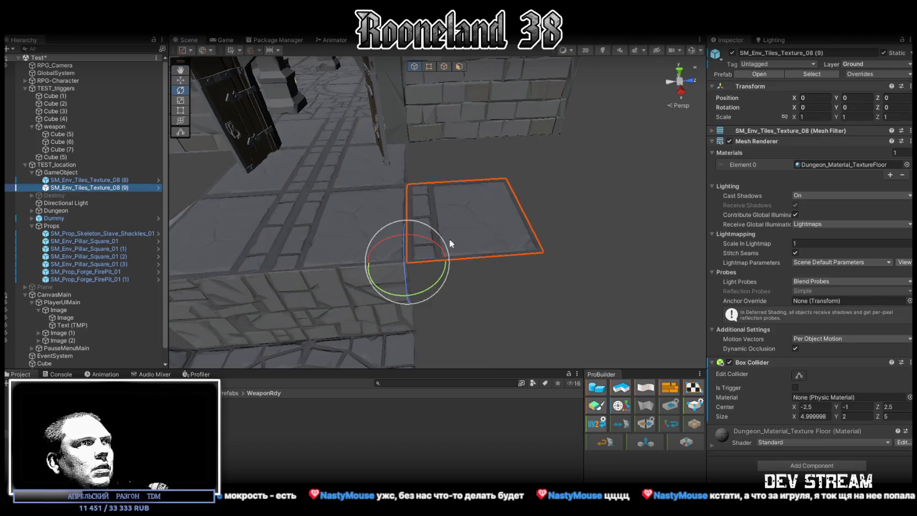
mouse_move(423, 244)
mouse_down()
mouse_move(540, 258)
mouse_move(469, 254)
mouse_move(670, 248)
mouse_up()
key(w)
drag(366, 268, 409, 264)
Remove the duplicate's Box Collider, then delete the duplicate tile entirely
click(898, 362)
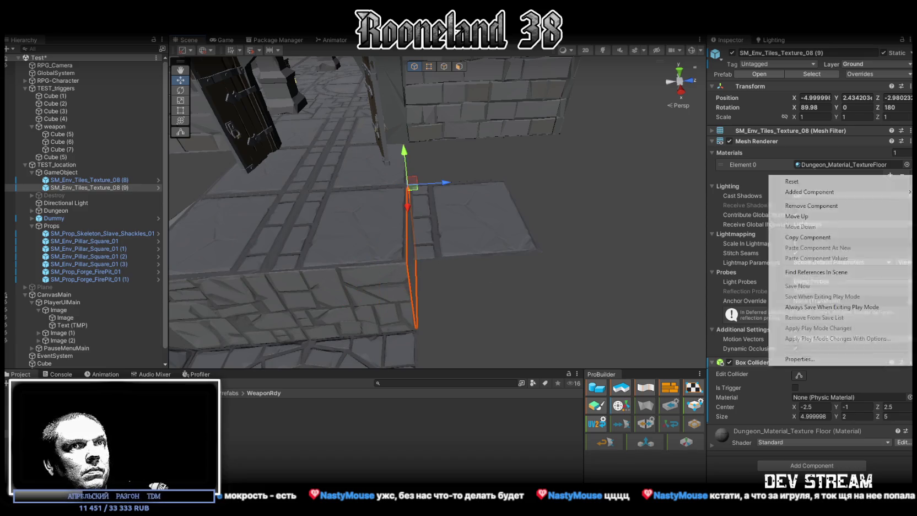
click(810, 206)
mouse_move(411, 259)
mouse_down()
mouse_move(404, 256)
mouse_move(596, 269)
mouse_move(496, 259)
mouse_up()
click(78, 188)
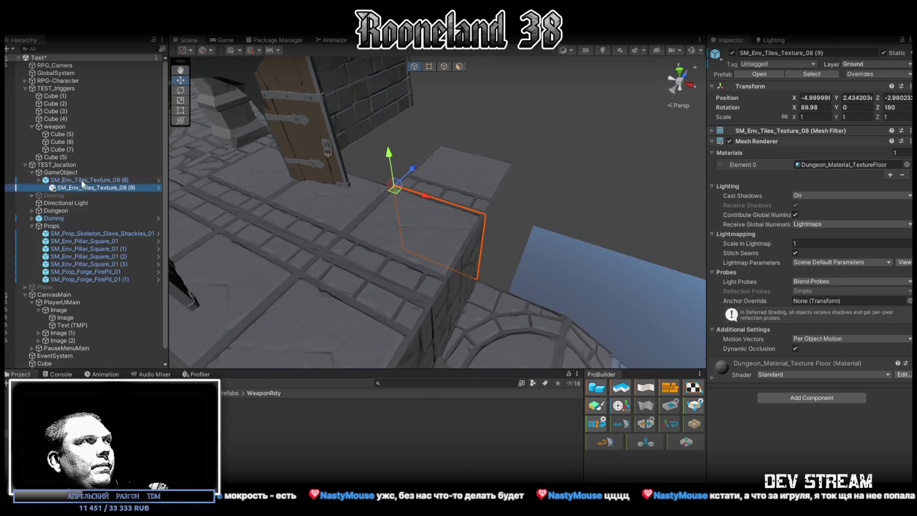
key(Delete)
click(54, 173)
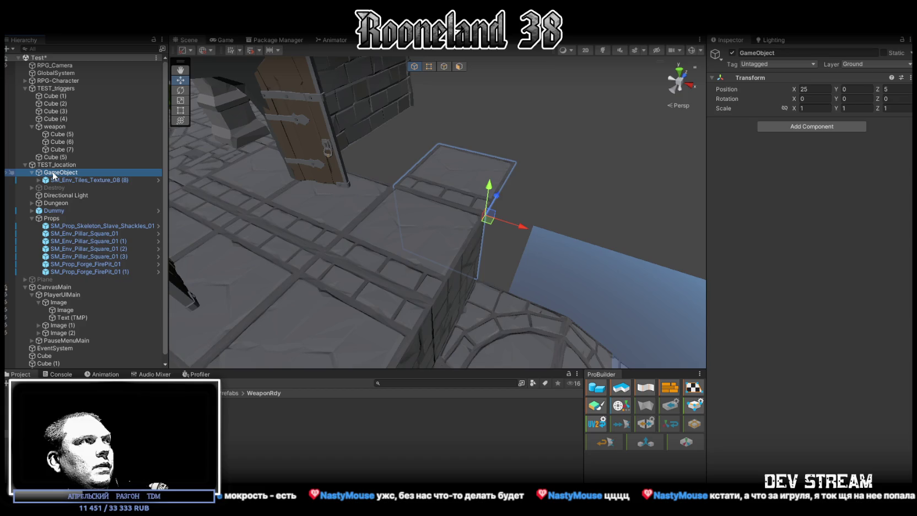
Create an empty child under GameObject and nest the floor tile inside it
right_click(60, 177)
click(83, 295)
click(82, 180)
drag(82, 181, 69, 188)
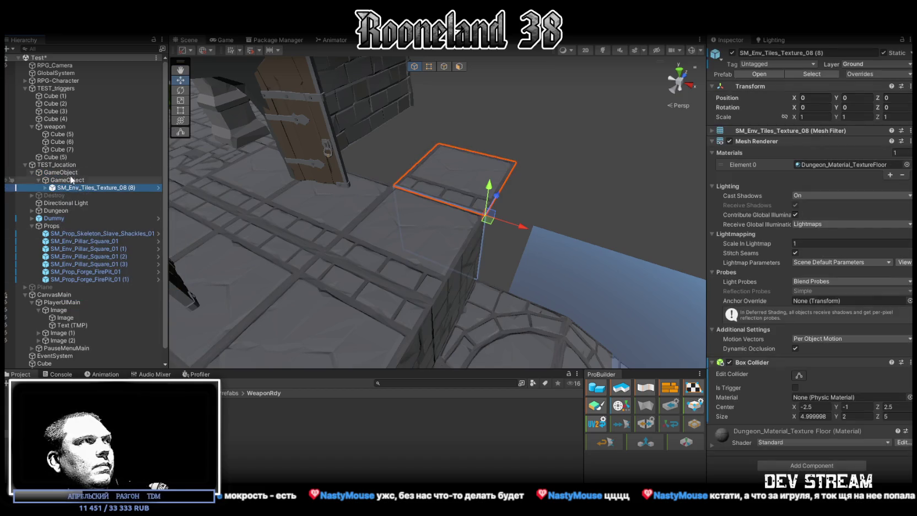
Rename the parent GameObject to TestPlatform
click(70, 172)
click(83, 173)
text(tEST)
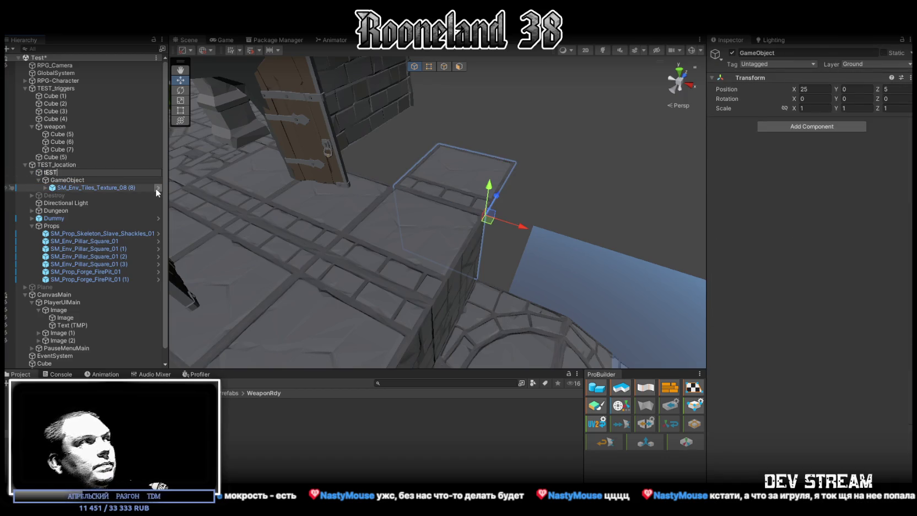
key(BackSpace)
key(BackSpace)
key(BackSpace)
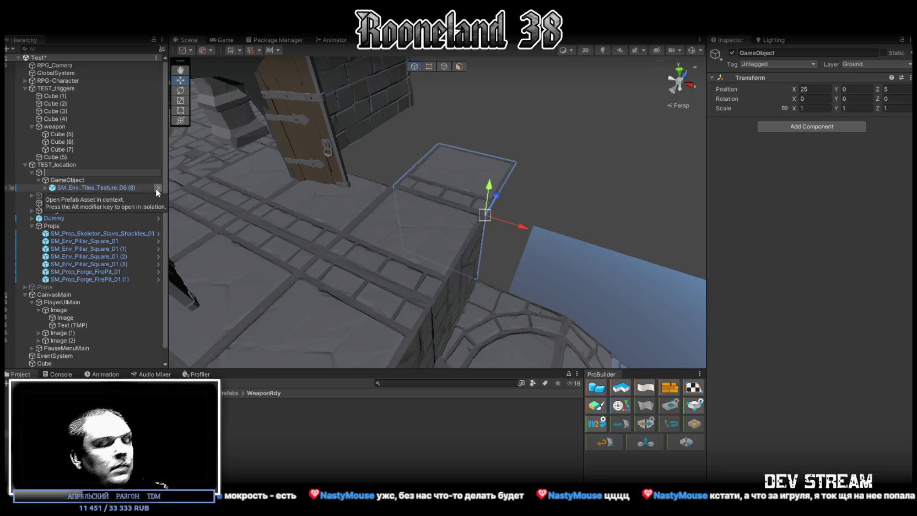
text(Test)
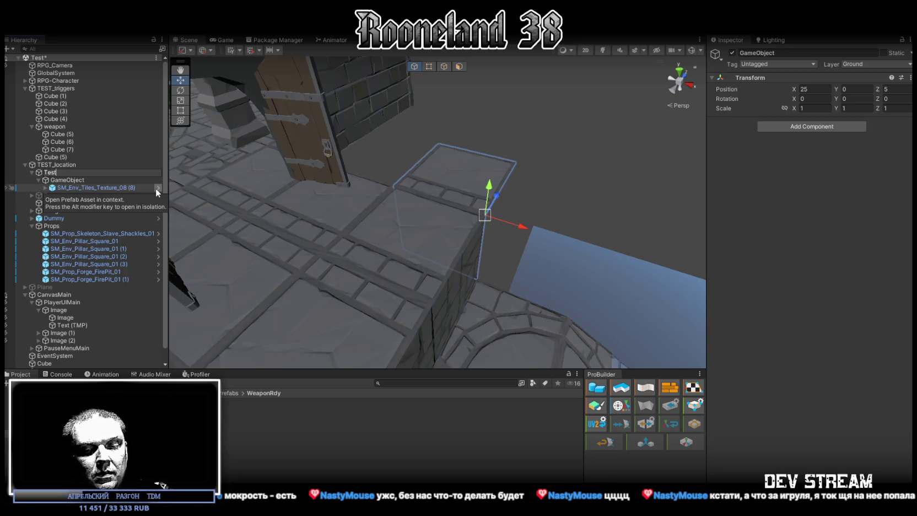
text(Platfor)
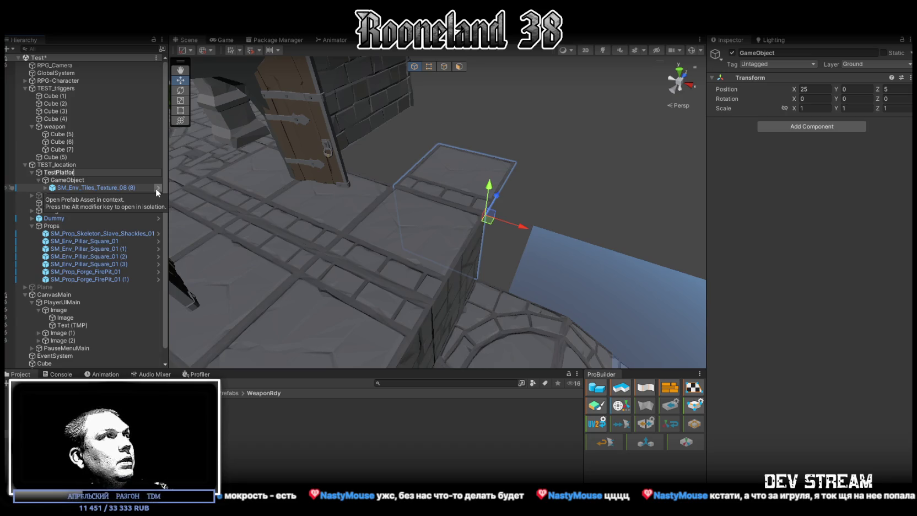
text(m)
key(Return)
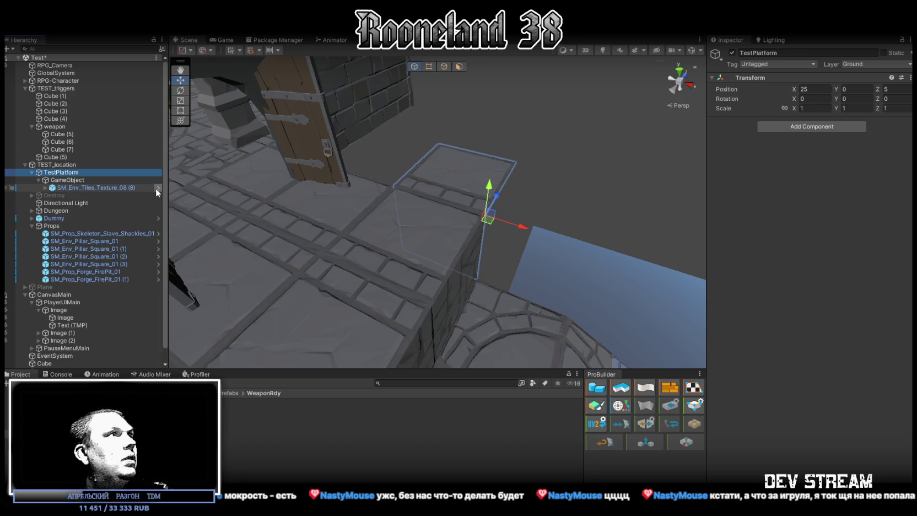
Rename the inner empty object to AnimatePlatform and collapse it
click(91, 181)
key(F2)
text(AnimatePlatf)
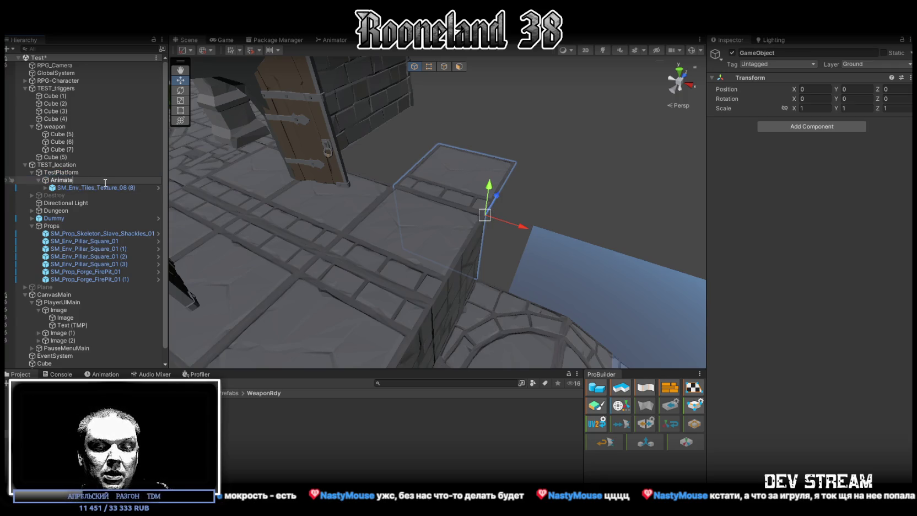
text(orom)
key(Return)
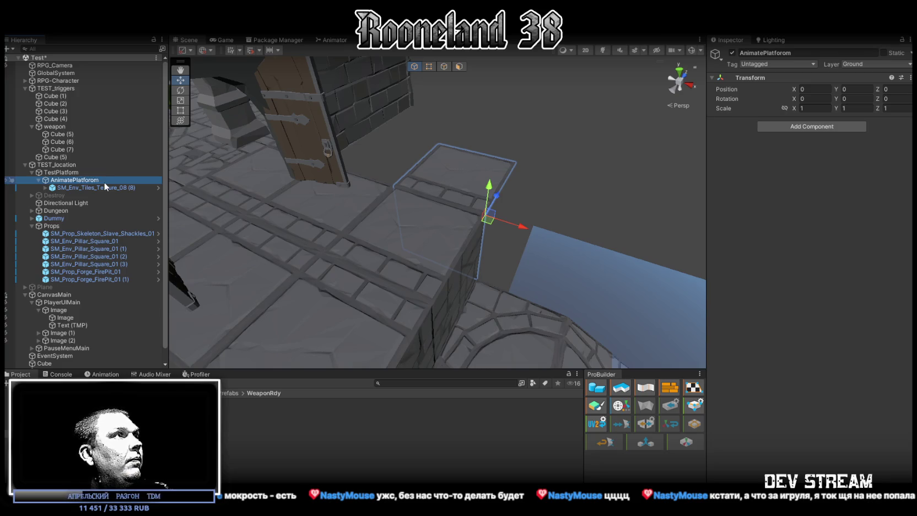
click(96, 180)
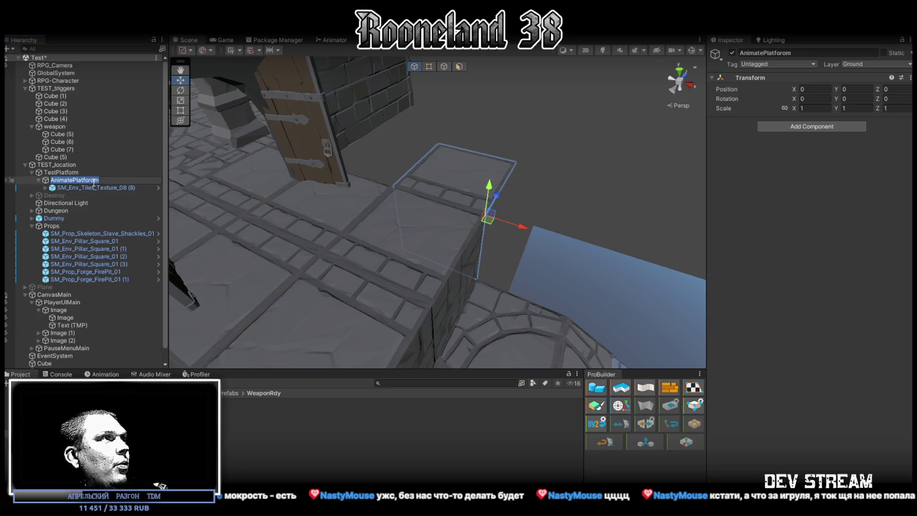
click(91, 186)
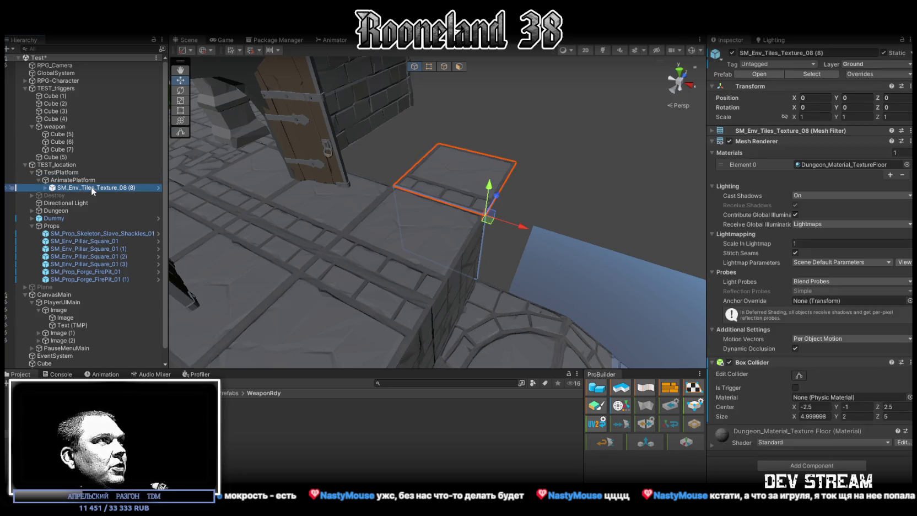
click(39, 180)
click(47, 177)
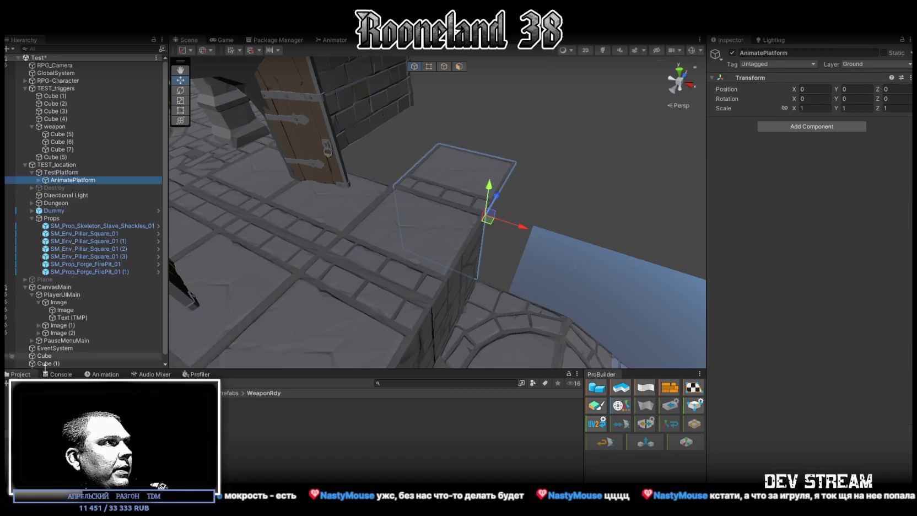
Open the Test assets folder, check both objects' positions, and open the Animation window for TestPlatform
click(50, 424)
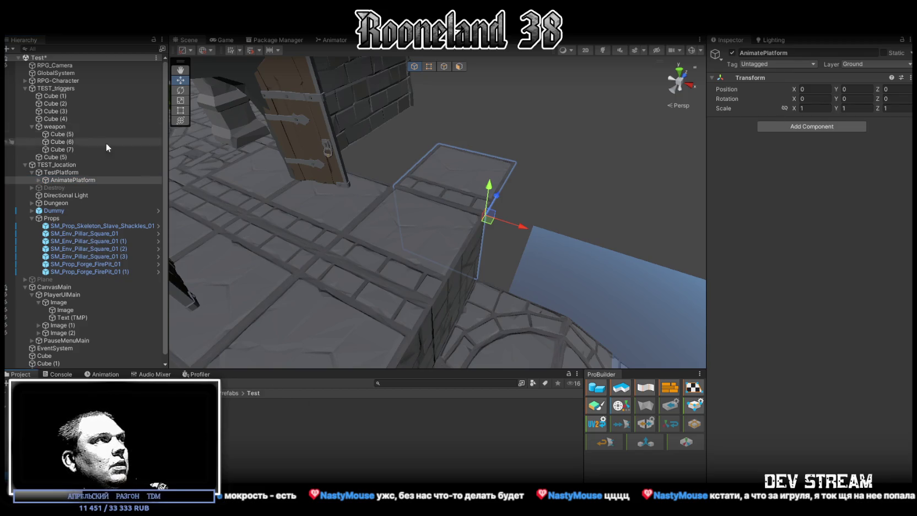
click(61, 172)
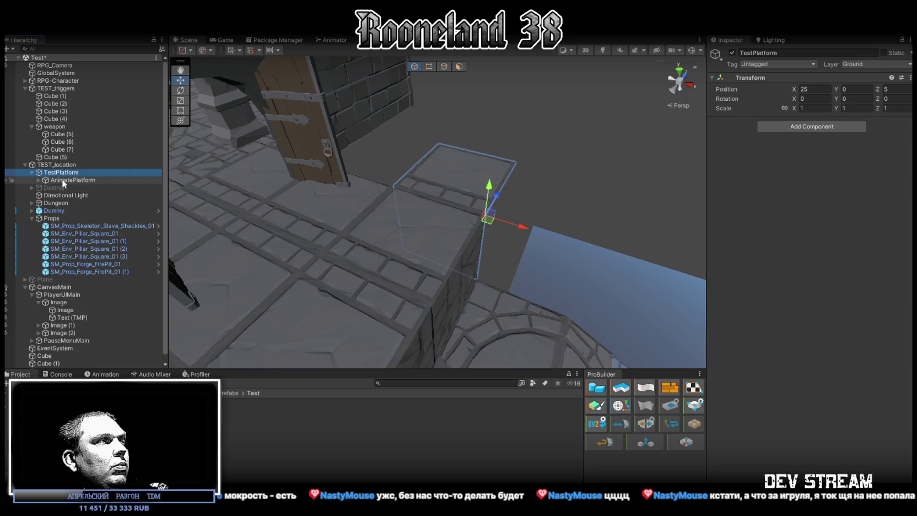
click(62, 178)
click(127, 171)
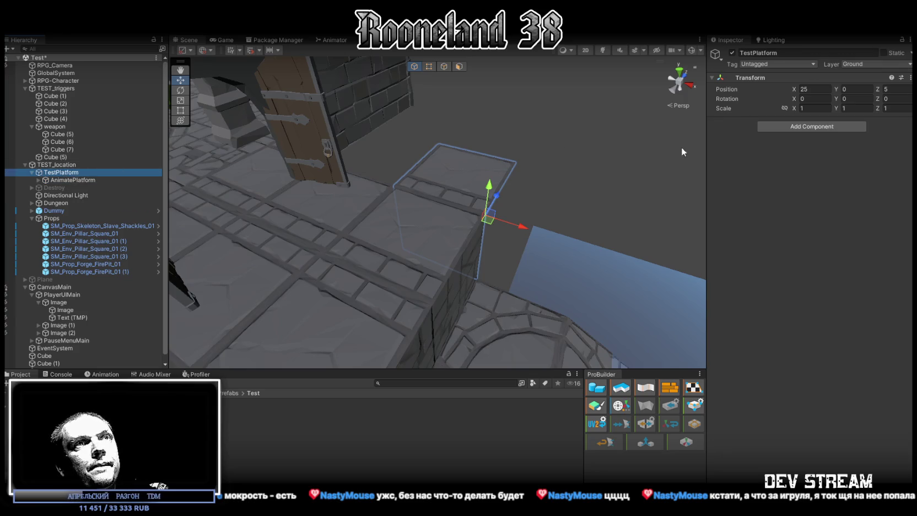
click(78, 179)
click(68, 171)
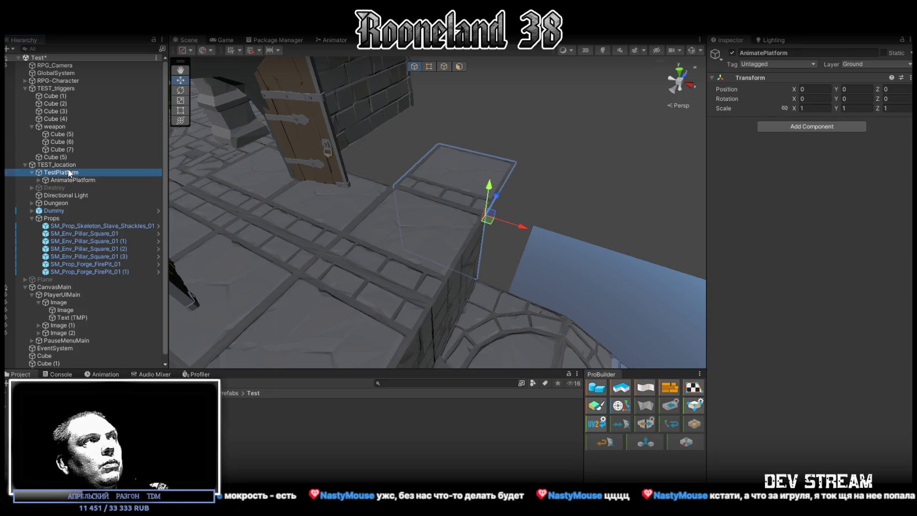
click(106, 375)
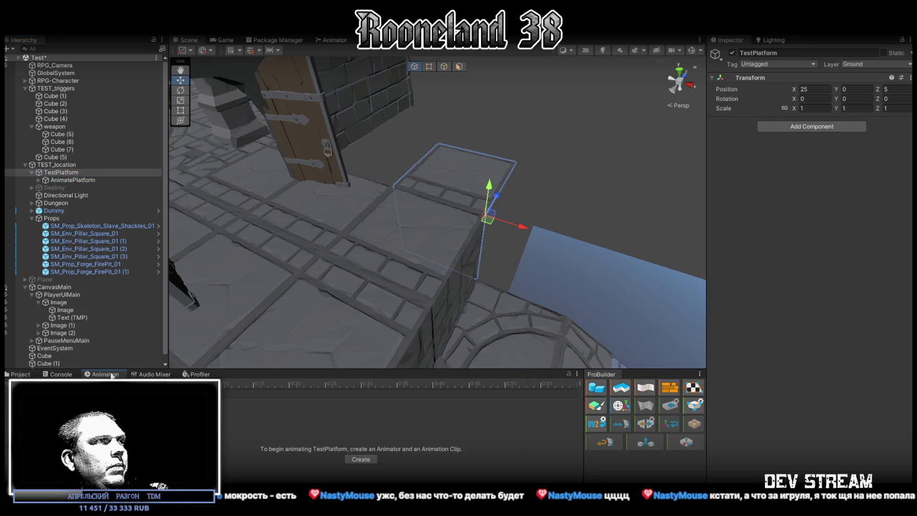
Create and save the animation clip TestPlatformMove.anim for TestPlatform
click(361, 460)
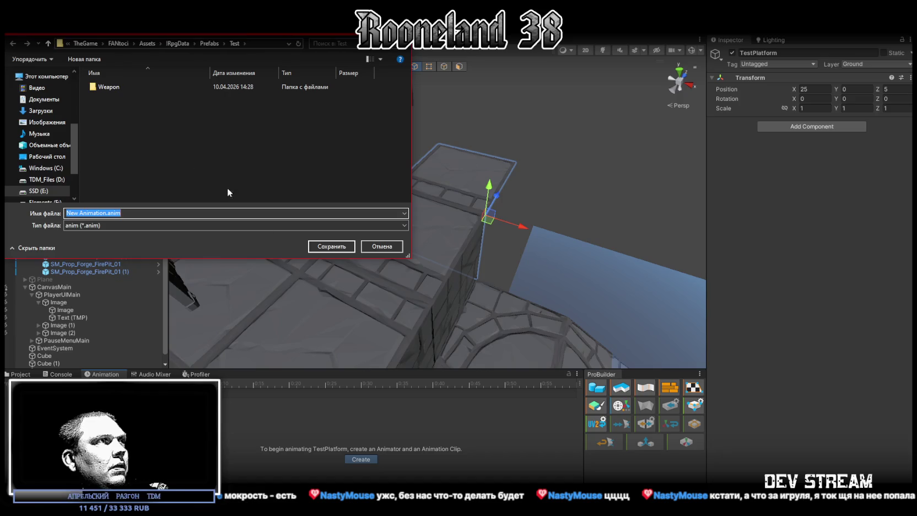
click(100, 213)
drag(106, 213, 33, 213)
text(TestPlat)
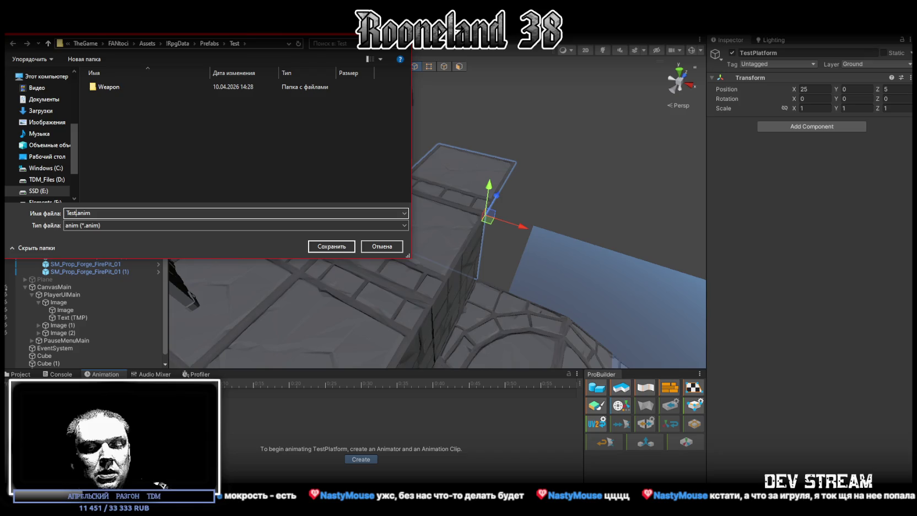
text(formMov)
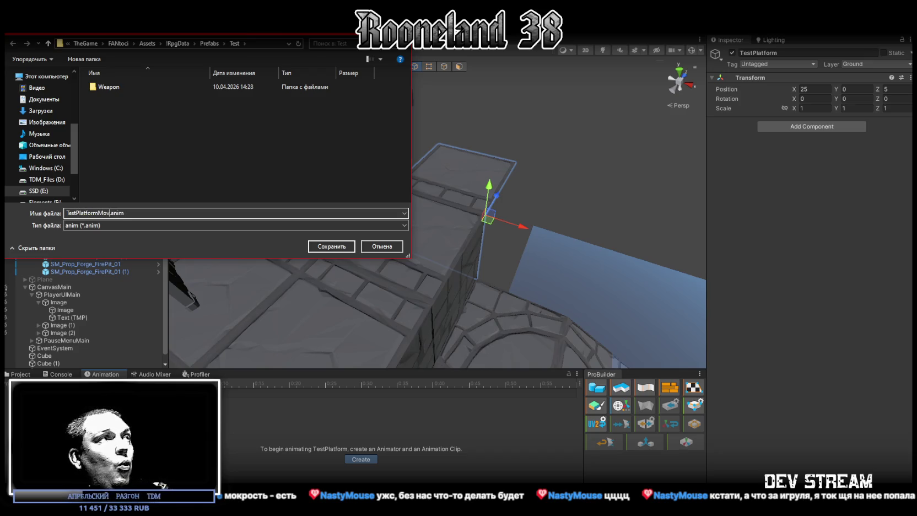
text(e)
key(Return)
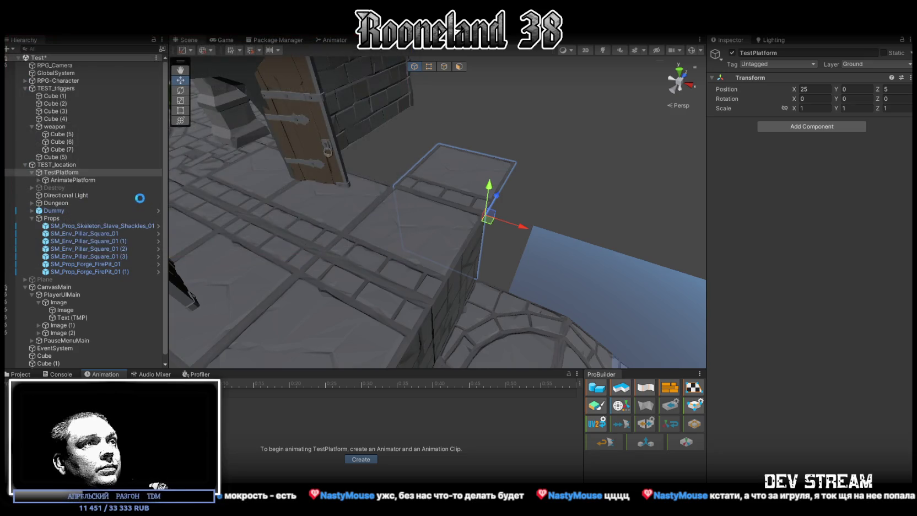
right_click(133, 160)
click(497, 269)
drag(497, 269, 411, 268)
Add a Position key for AnimatePlatform at frame 0
click(375, 227)
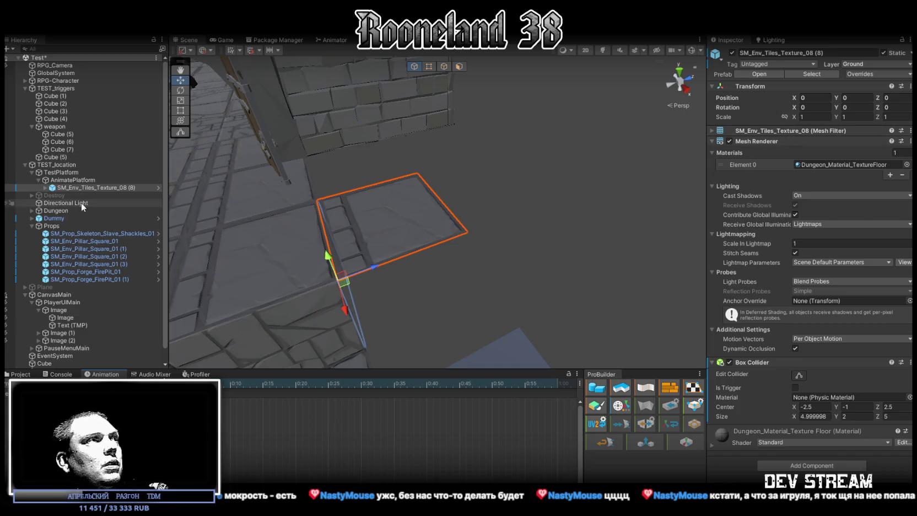
click(65, 181)
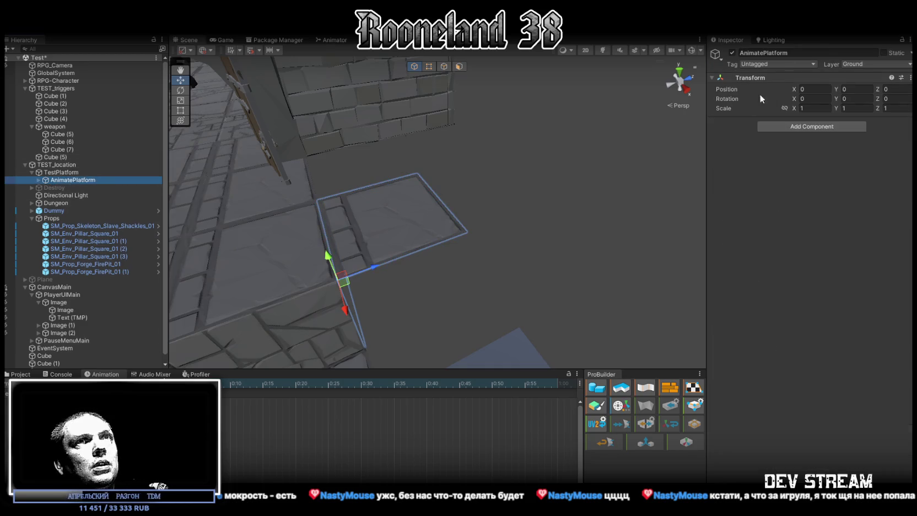
right_click(794, 91)
click(822, 131)
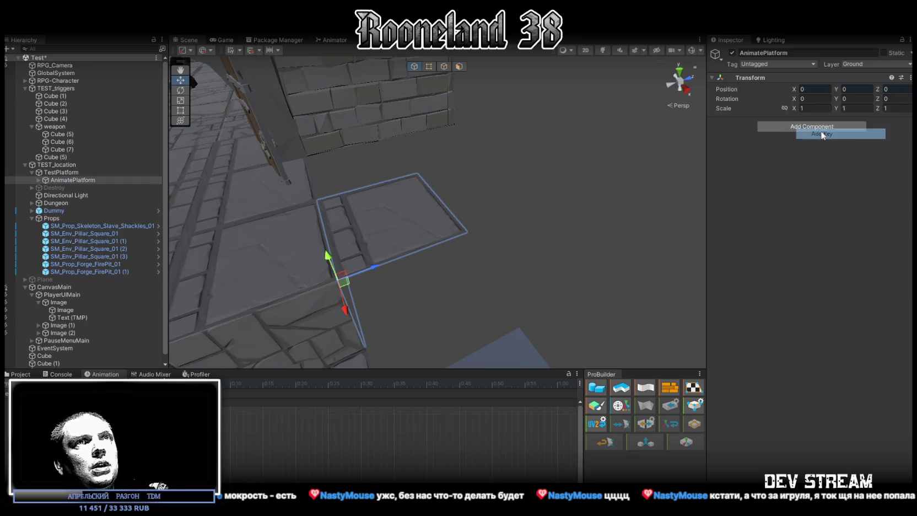
scroll(376, 434, down, 10)
scroll(378, 425, down, 5)
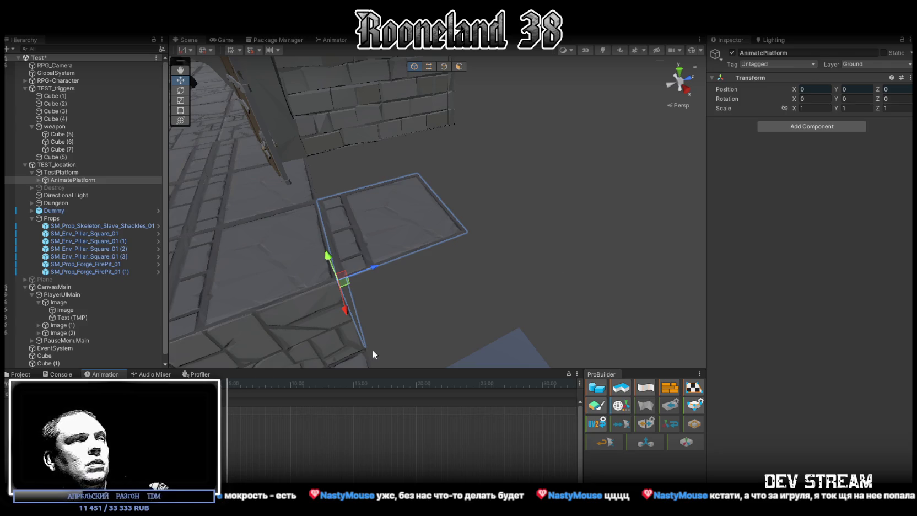
drag(371, 271, 675, 197)
key(ctrl+z)
right_click(879, 92)
click(819, 134)
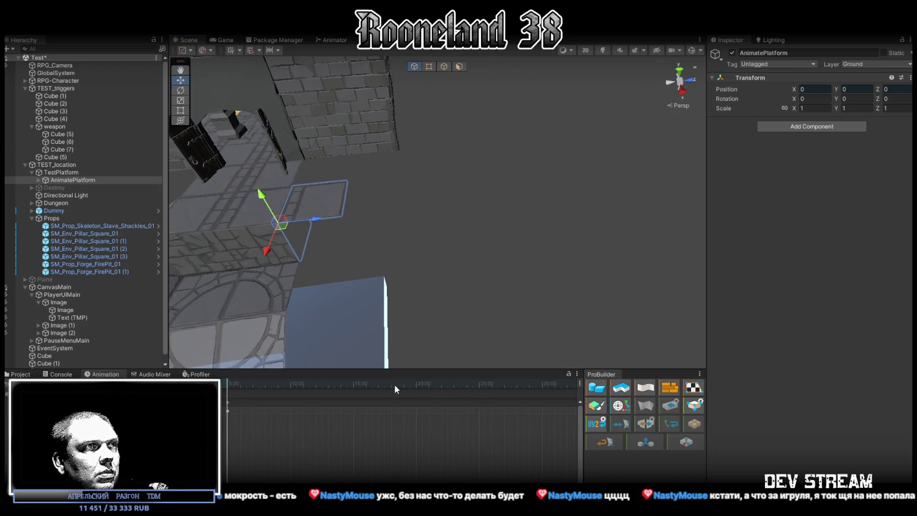
At 25:00, drag AnimatePlatform out along Z to about 28.52
click(479, 385)
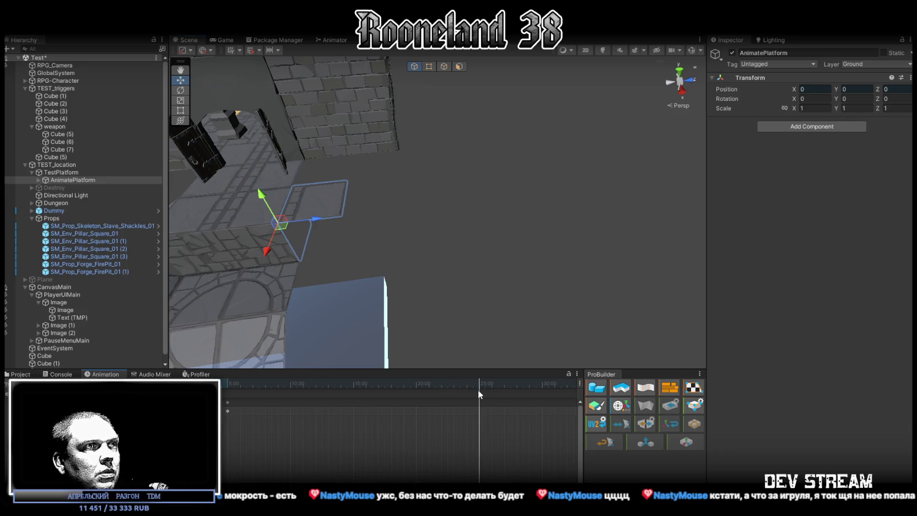
mouse_move(478, 385)
mouse_down()
mouse_move(464, 385)
mouse_move(478, 386)
mouse_up()
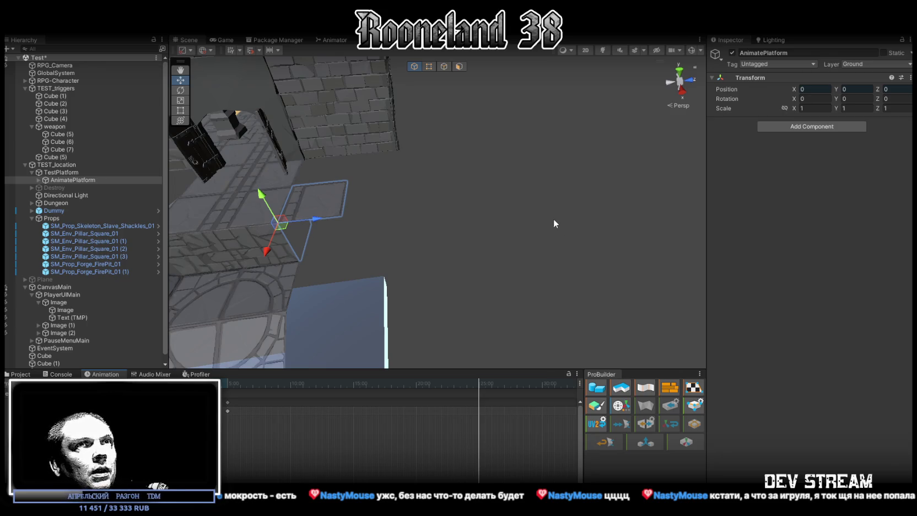
drag(320, 219, 674, 219)
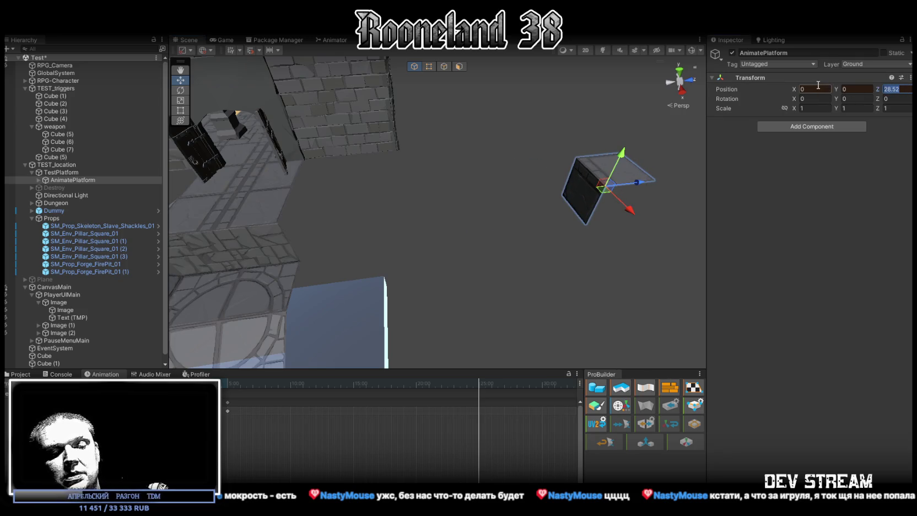
Key AnimatePlatform's Position Z at 30 around the 25:00 mark
text(30)
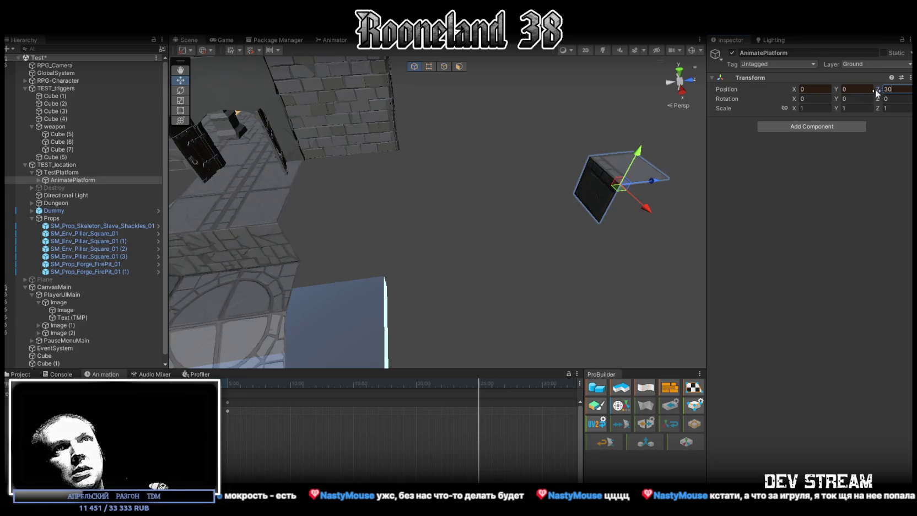
right_click(875, 89)
click(852, 134)
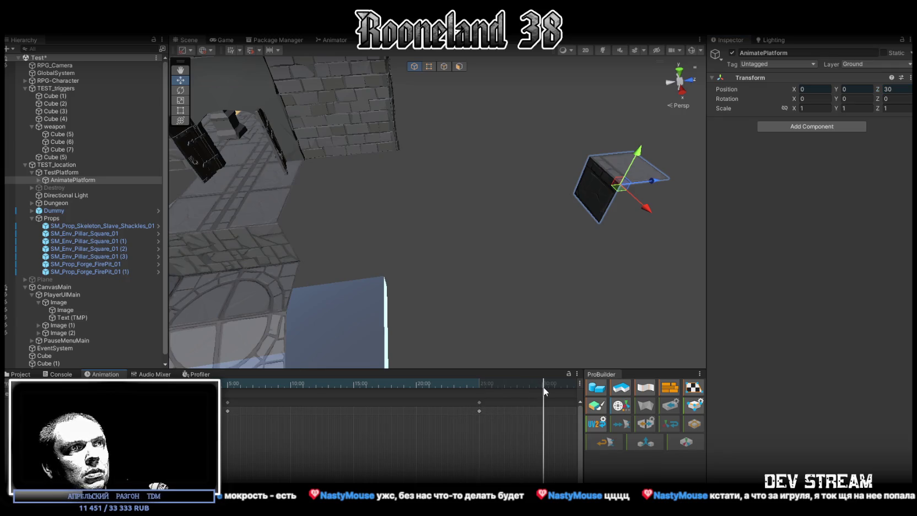
Add further Position keys so the platform returns to Z 0 later in the timeline
drag(544, 391, 542, 391)
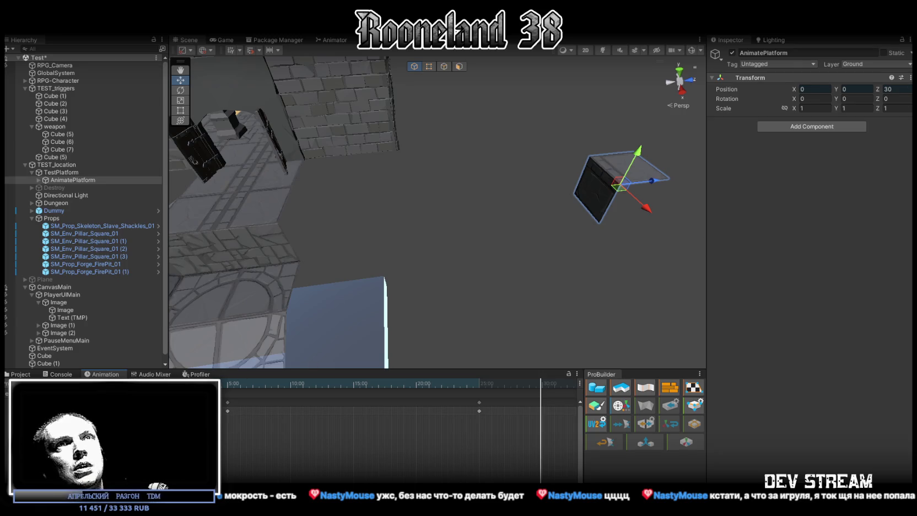
right_click(888, 88)
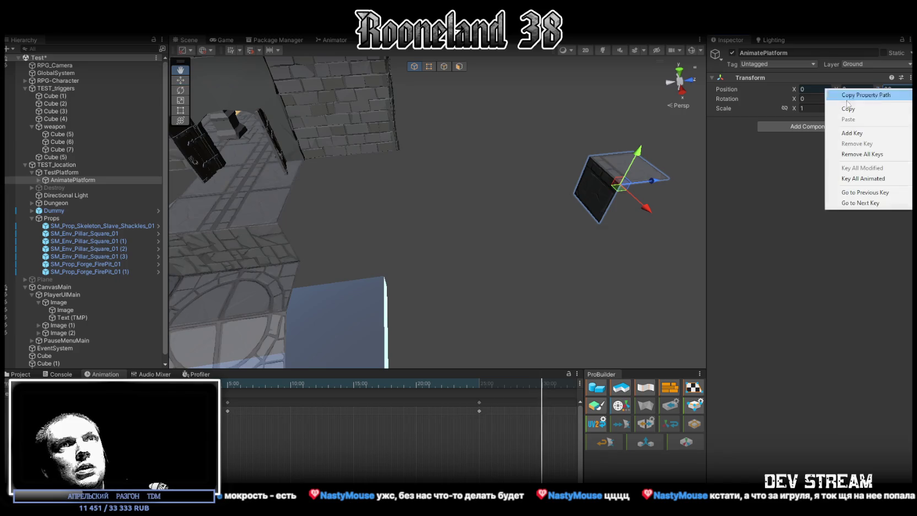
click(852, 134)
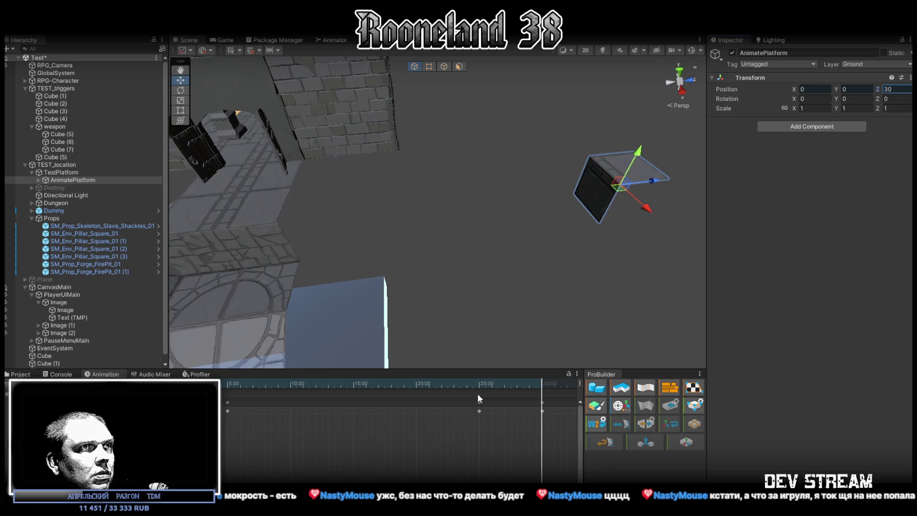
scroll(502, 427, down, 6)
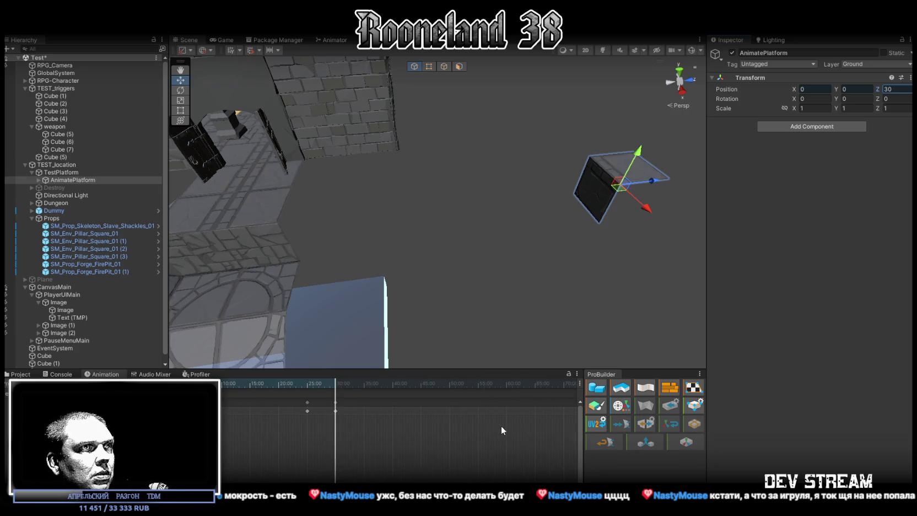
drag(352, 387, 451, 392)
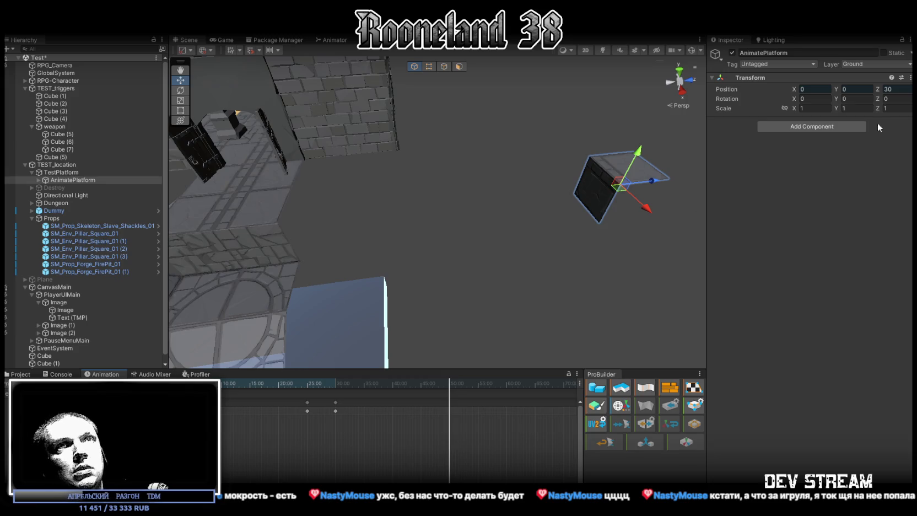
right_click(882, 90)
click(851, 134)
text(30)
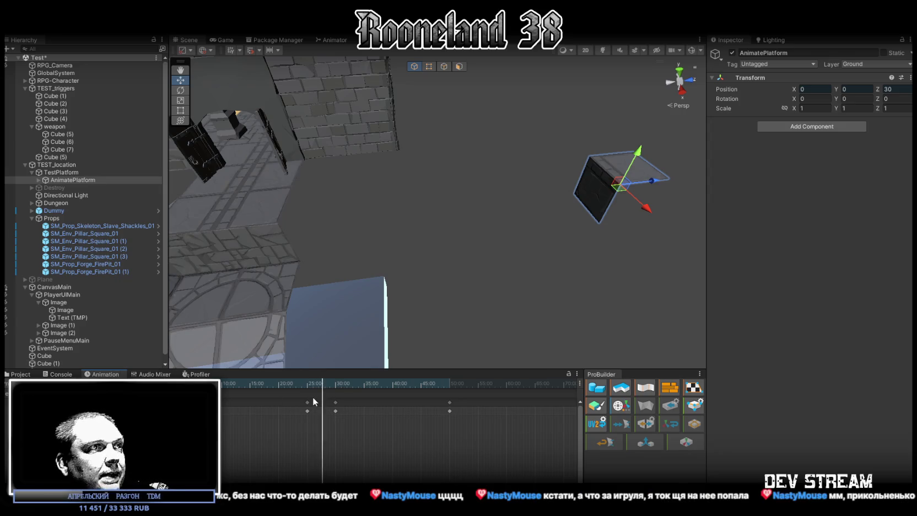
Drag the two outward keyframes earlier, then fine-tune them to about 14:59 and 19:59
drag(289, 423, 392, 384)
drag(307, 403, 251, 404)
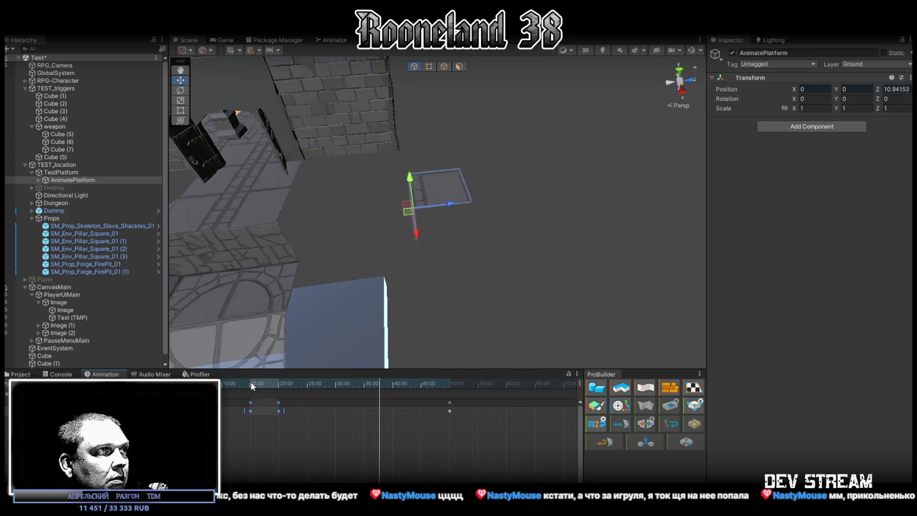
scroll(245, 382, up, 1)
scroll(242, 420, up, 10)
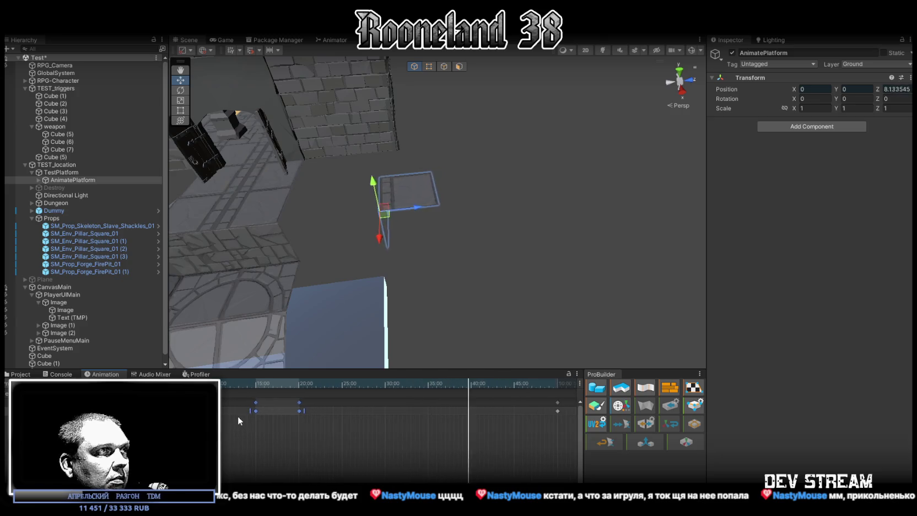
scroll(248, 415, up, 2)
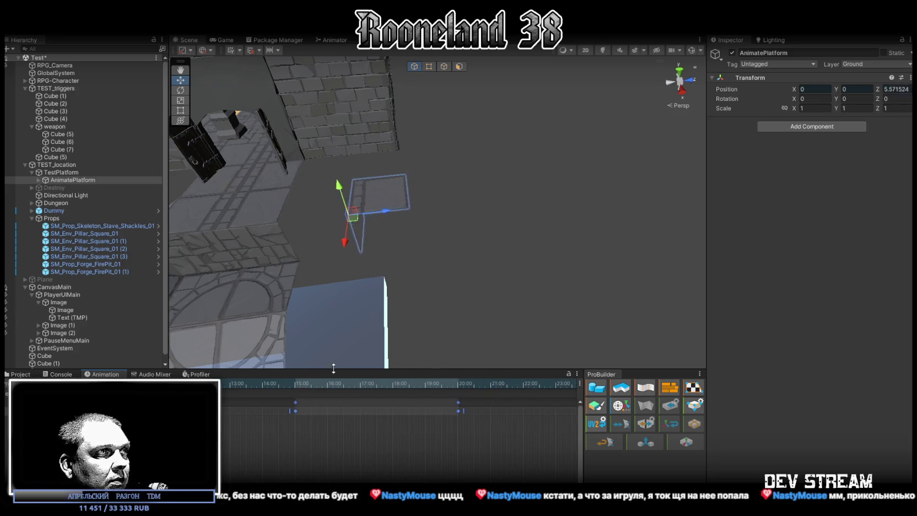
click(293, 403)
drag(292, 403, 294, 403)
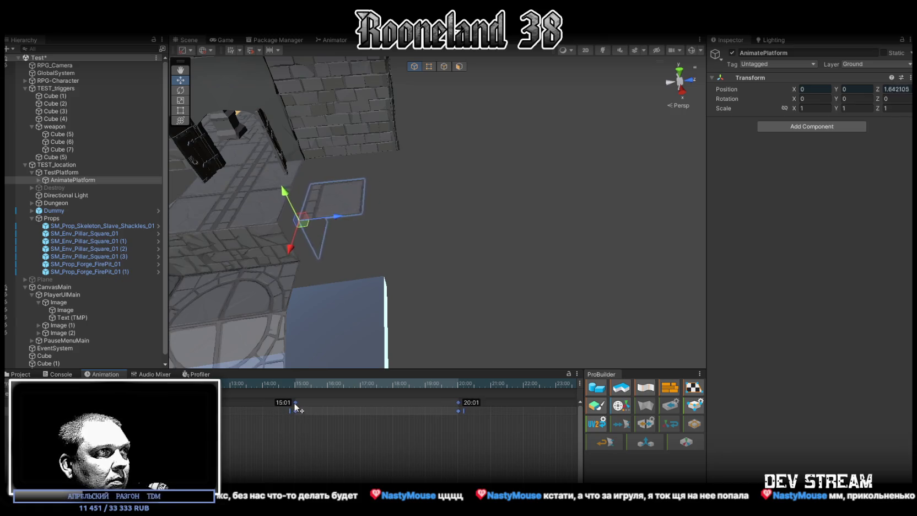
scroll(379, 430, down, 3)
scroll(379, 429, down, 6)
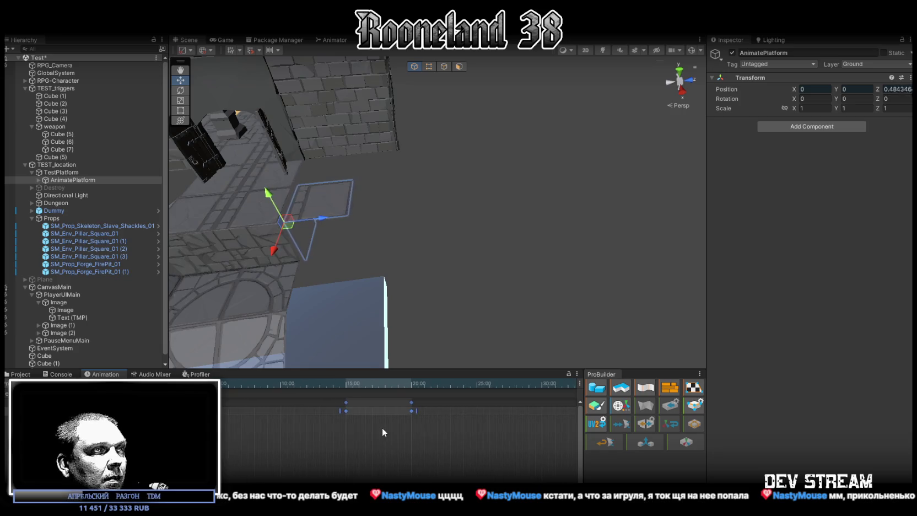
scroll(454, 425, down, 2)
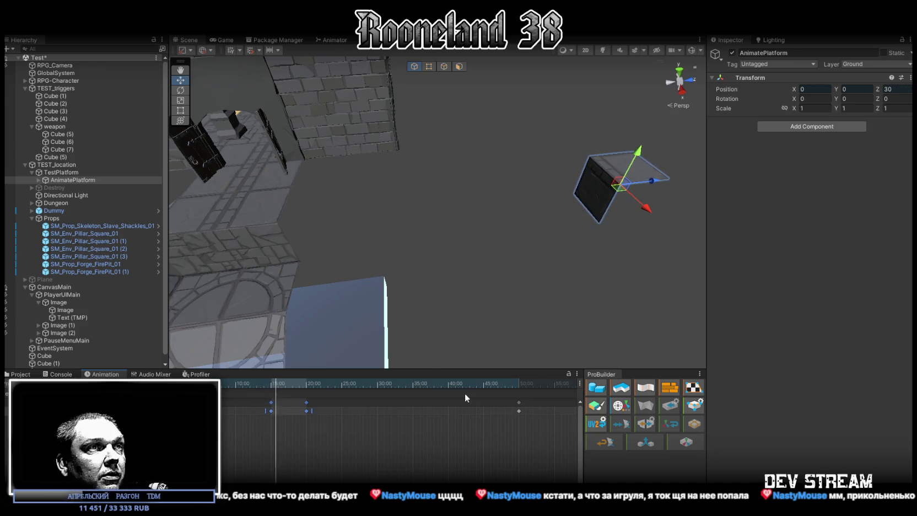
Move the platform keyframe from 30:00 back to about 25:00
mouse_move(540, 440)
mouse_down()
mouse_move(489, 383)
mouse_move(377, 402)
mouse_up()
scroll(376, 402, up, 1)
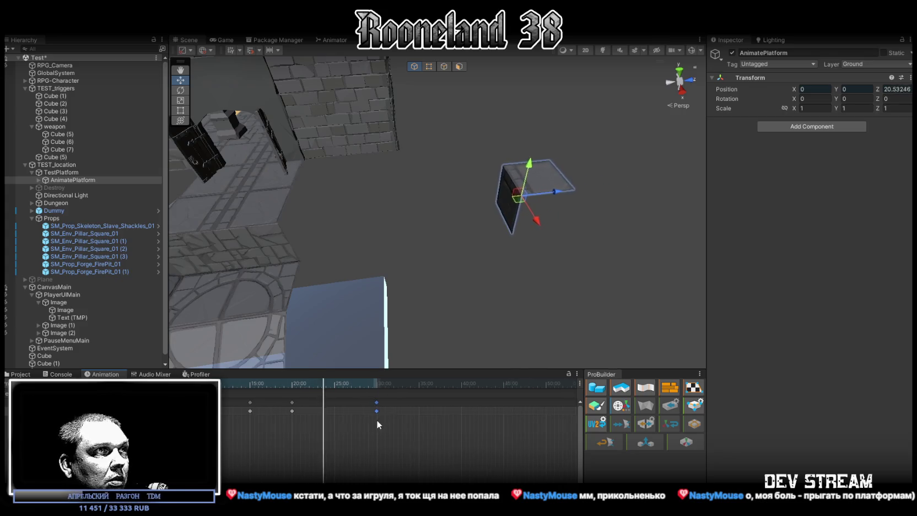
scroll(376, 410, up, 2)
drag(375, 402, 287, 405)
scroll(241, 430, down, 5)
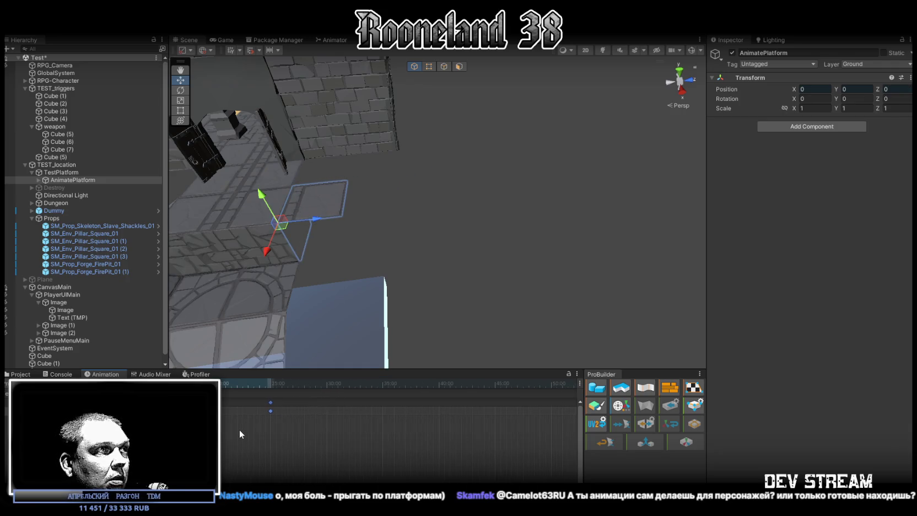
scroll(354, 415, up, 2)
Fit all keyframes in view and shift the later group earlier to about 17:00 and 22:00
drag(401, 441, 220, 396)
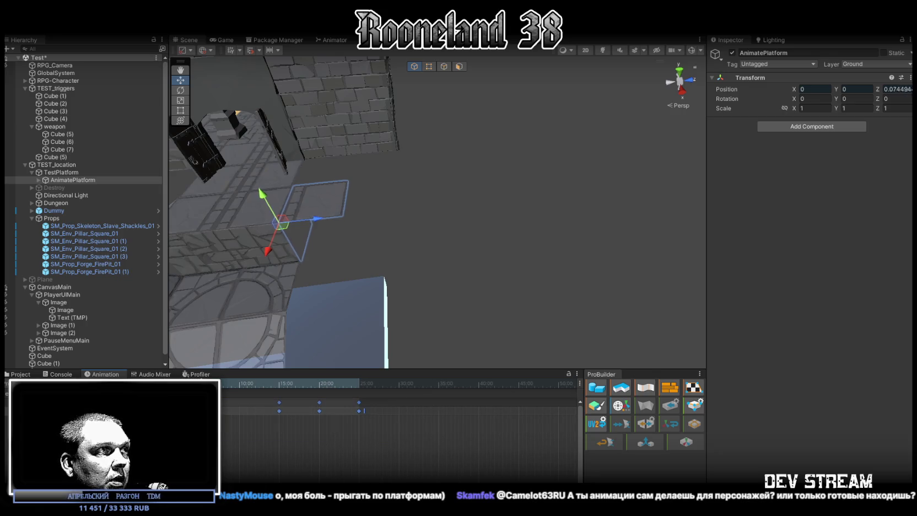
key(f)
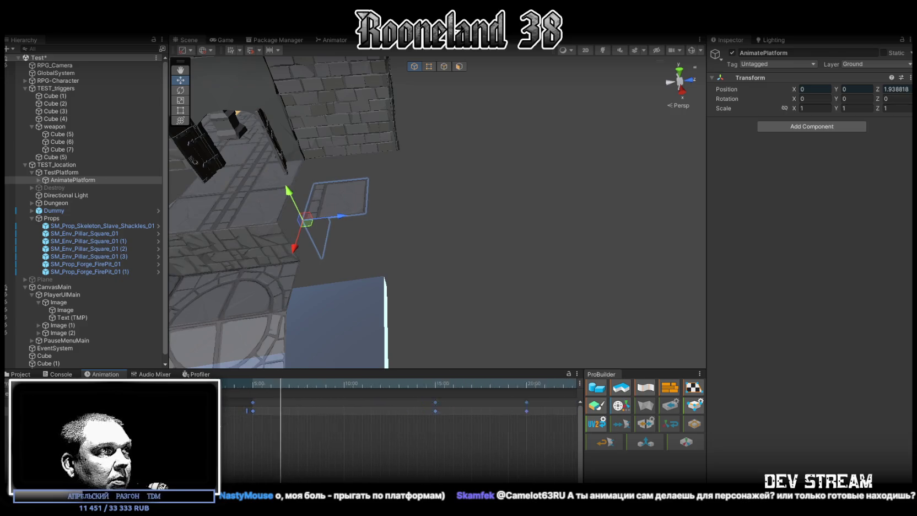
scroll(335, 427, up, 1)
scroll(335, 427, right, 5)
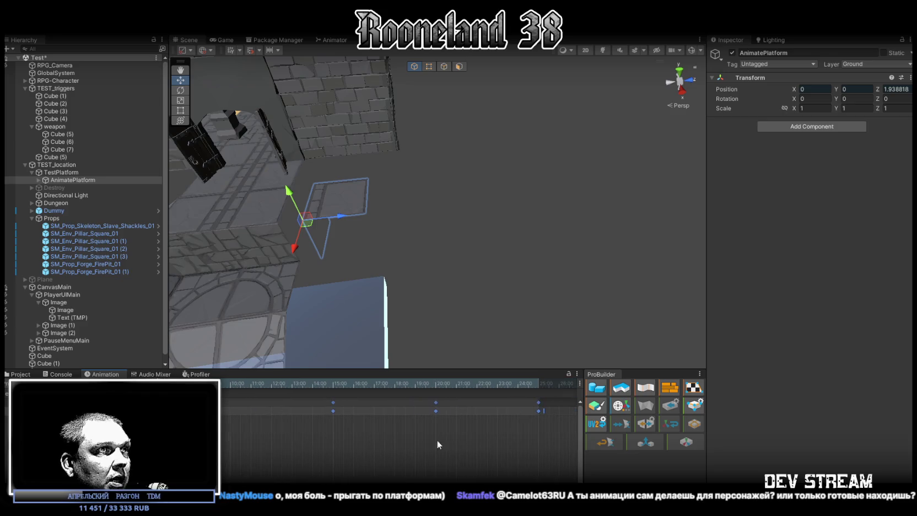
mouse_move(536, 432)
mouse_down()
mouse_move(400, 392)
mouse_move(510, 387)
mouse_up()
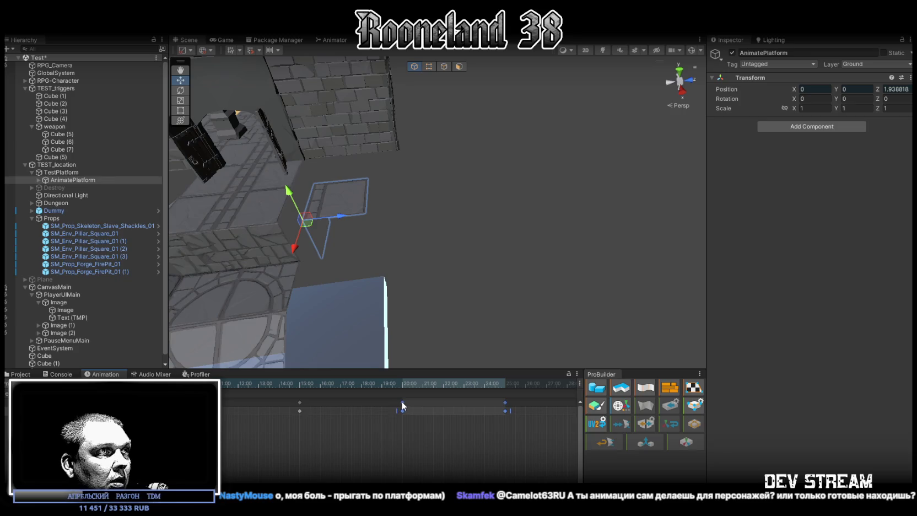
drag(402, 406, 345, 406)
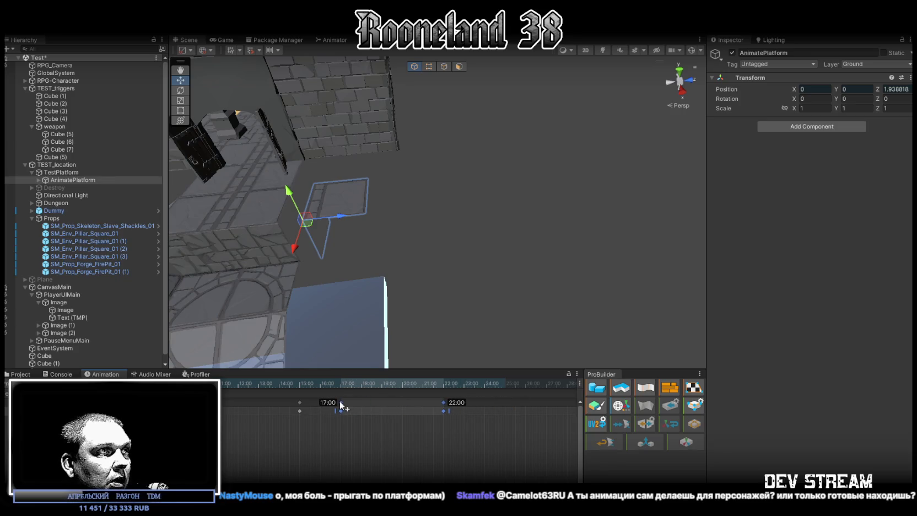
mouse_move(396, 431)
mouse_down()
mouse_move(478, 432)
mouse_move(438, 419)
mouse_up()
mouse_move(341, 433)
mouse_down()
mouse_move(524, 382)
mouse_move(488, 406)
mouse_move(455, 403)
mouse_up()
scroll(366, 441, down, 6)
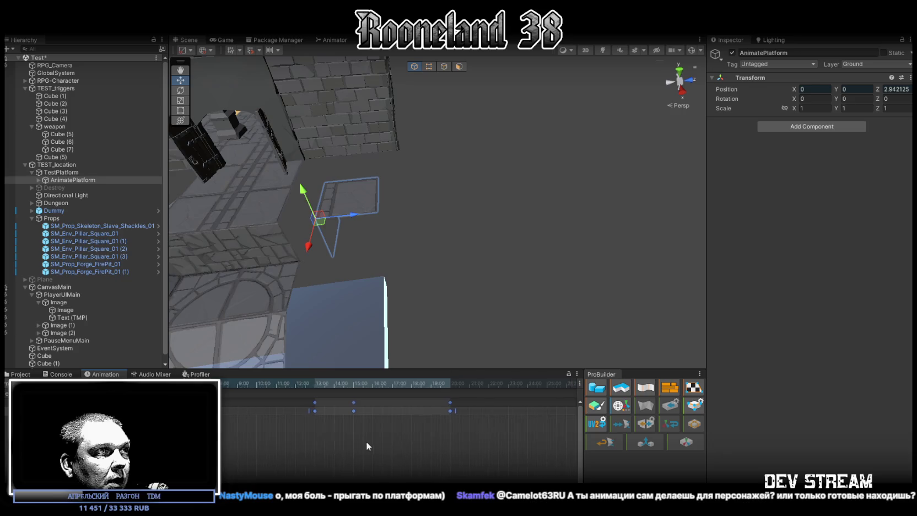
drag(408, 221, 533, 184)
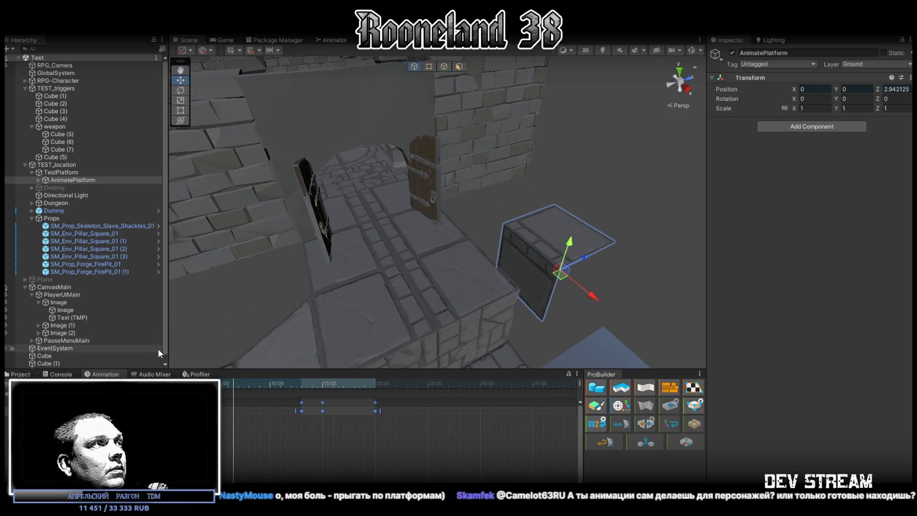
Select AnimatePlatform and inspect the Test Platform Move clip in the Project's Test folder
click(64, 172)
click(66, 180)
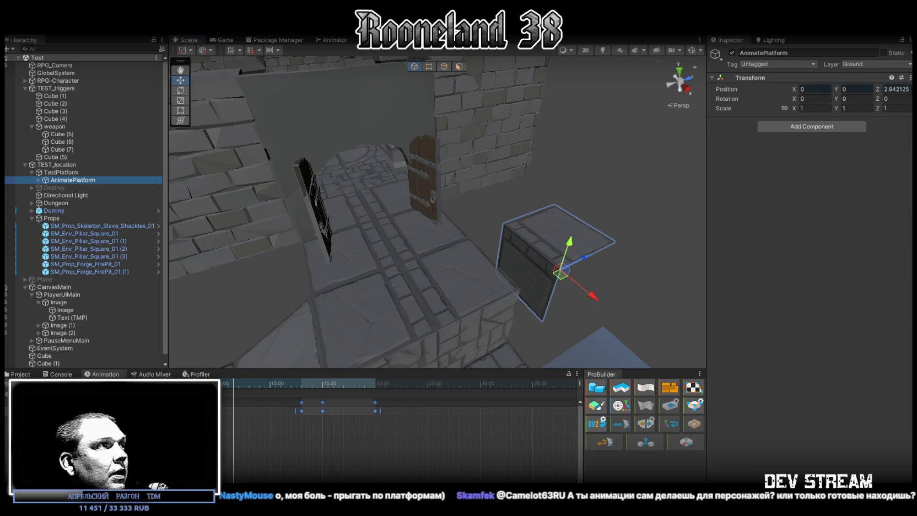
click(58, 375)
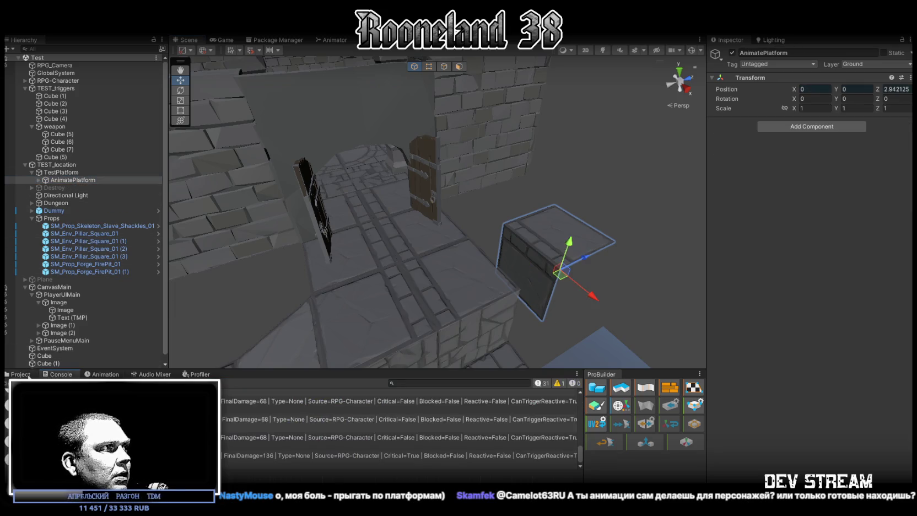
click(25, 374)
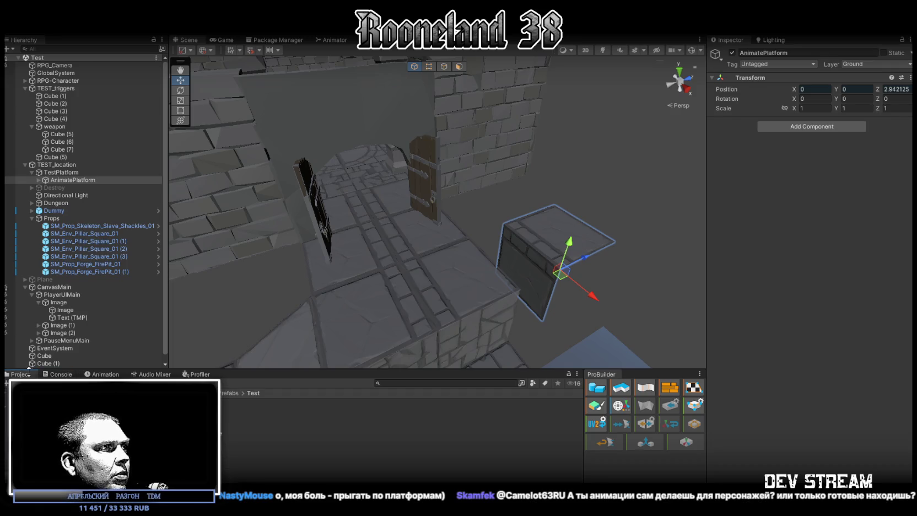
click(63, 432)
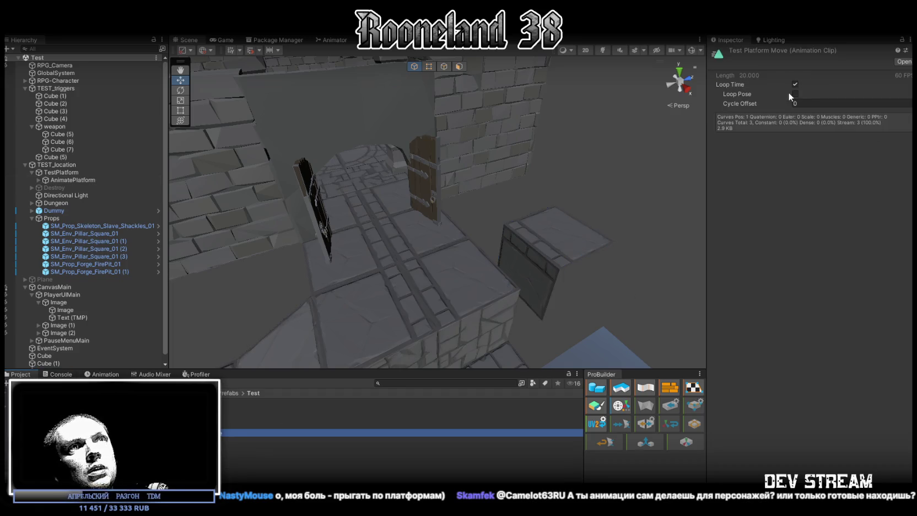
scroll(536, 167, down, 5)
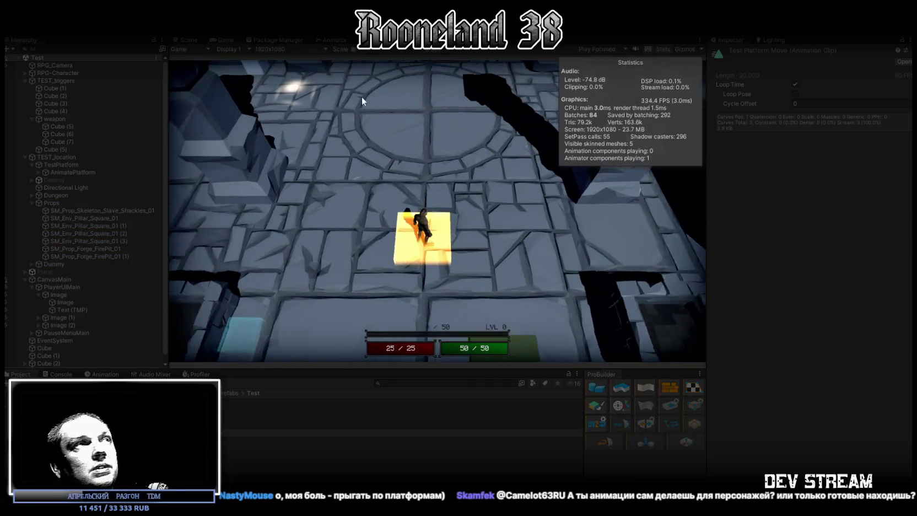
In a maximized Game view, walk the character off the yellow platform toward the doors, then stop playing
double_click(221, 39)
key(s)
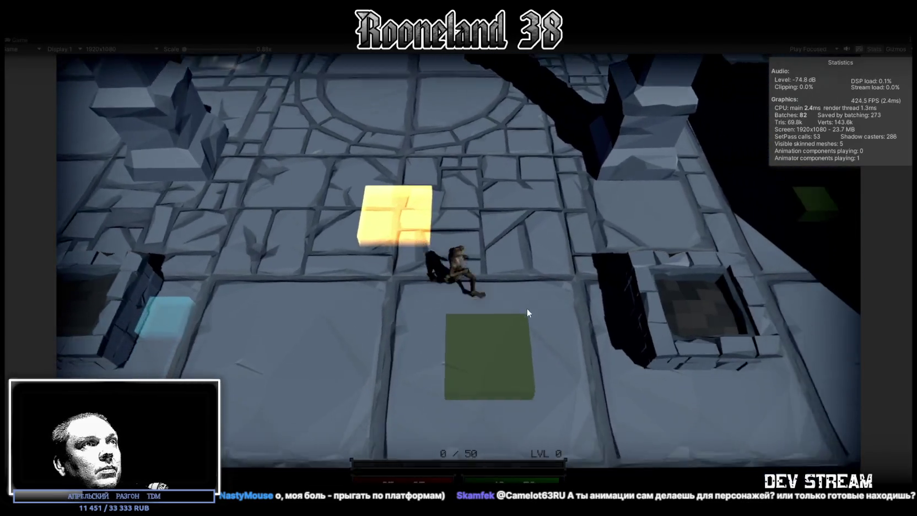
key(a)
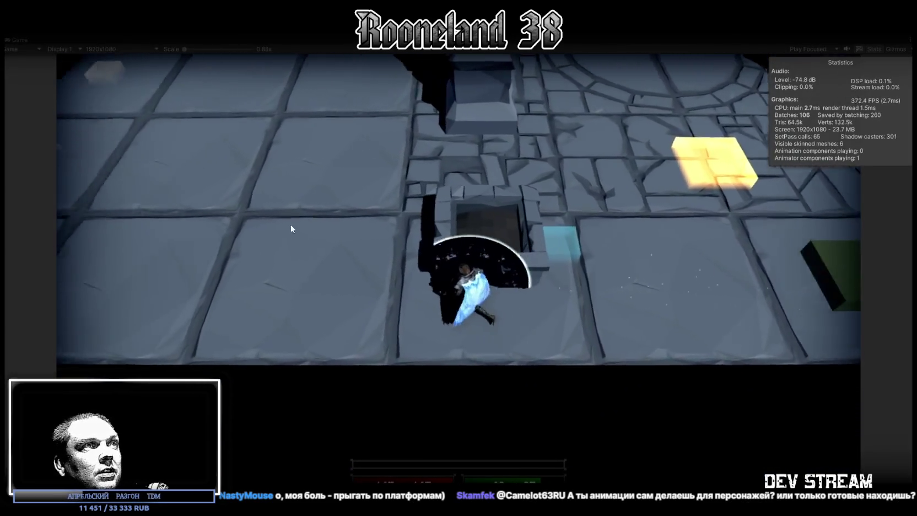
key(s)
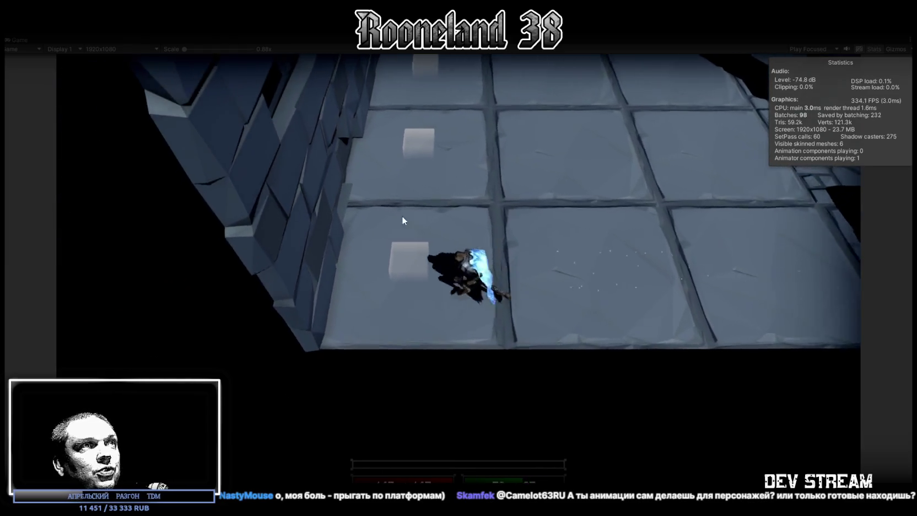
key(d)
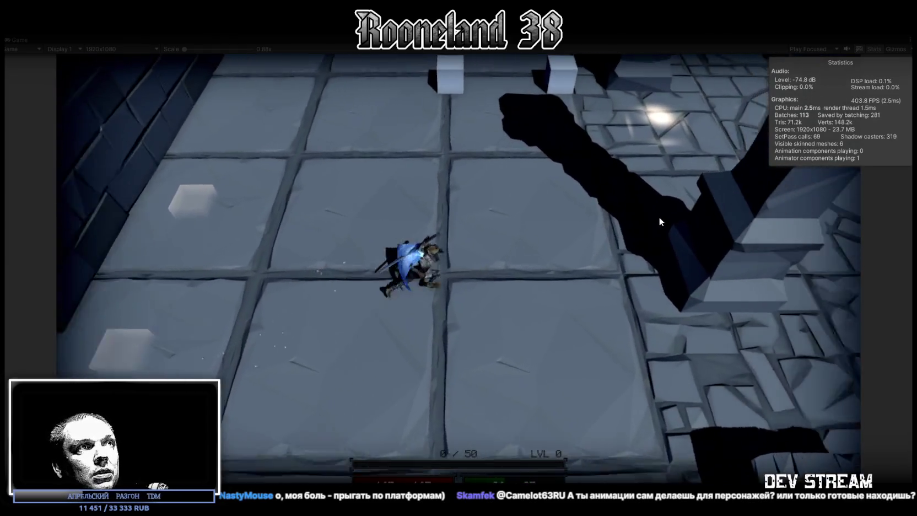
key(d)
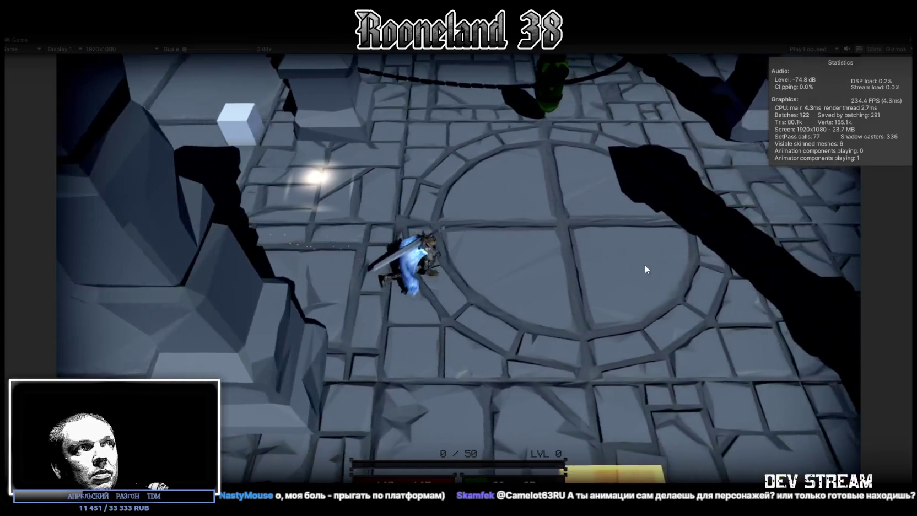
key(d)
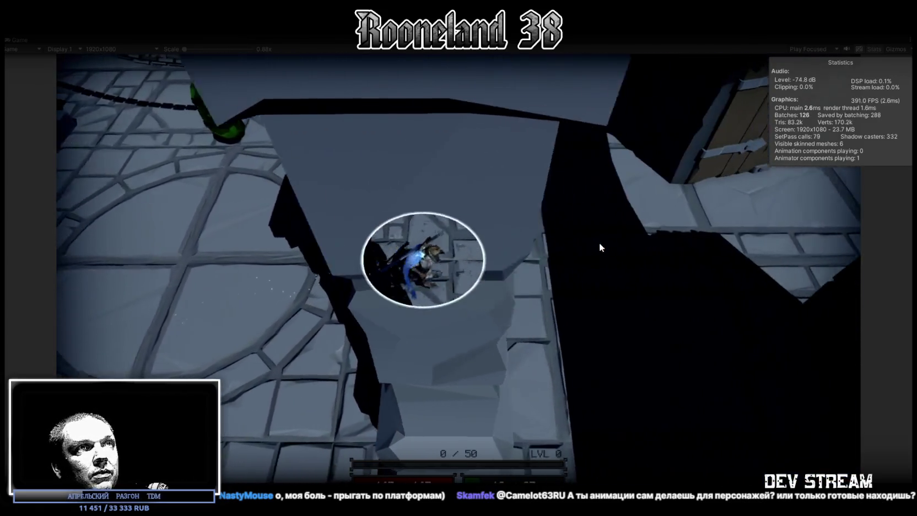
key(d)
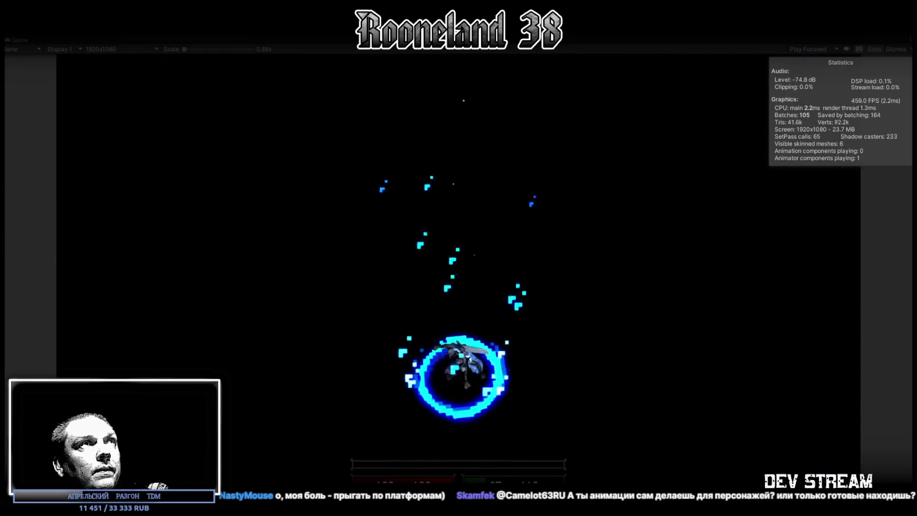
key(ctrl+p)
Uncheck Static on floor tile SM_Env_Tiles_Texture_08 (8) and confirm the flag change
click(536, 260)
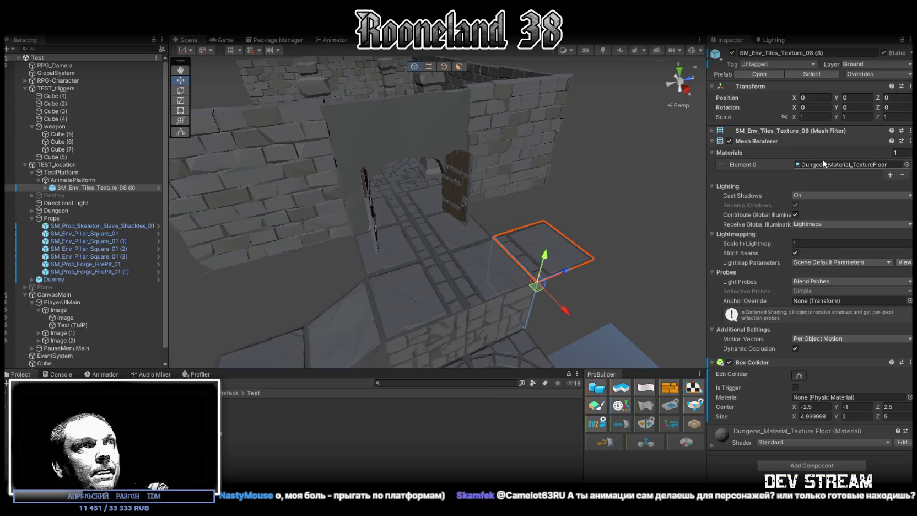
click(884, 53)
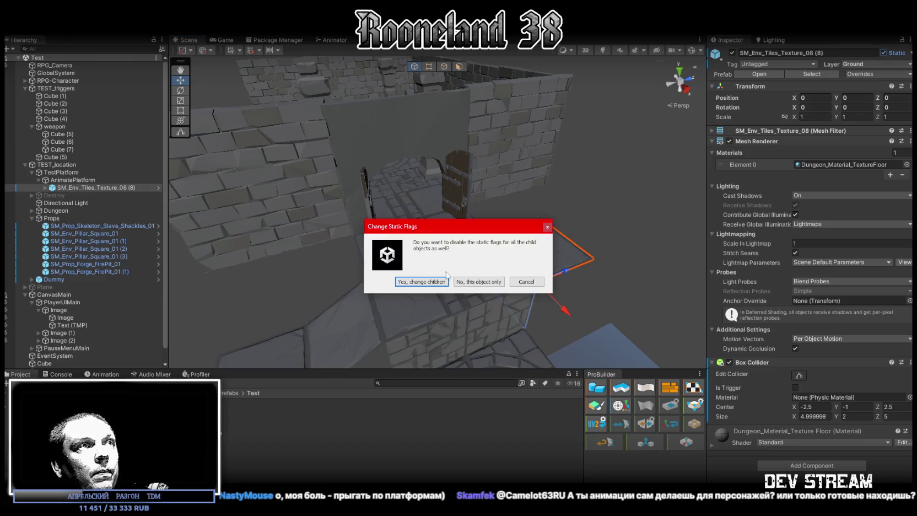
click(422, 282)
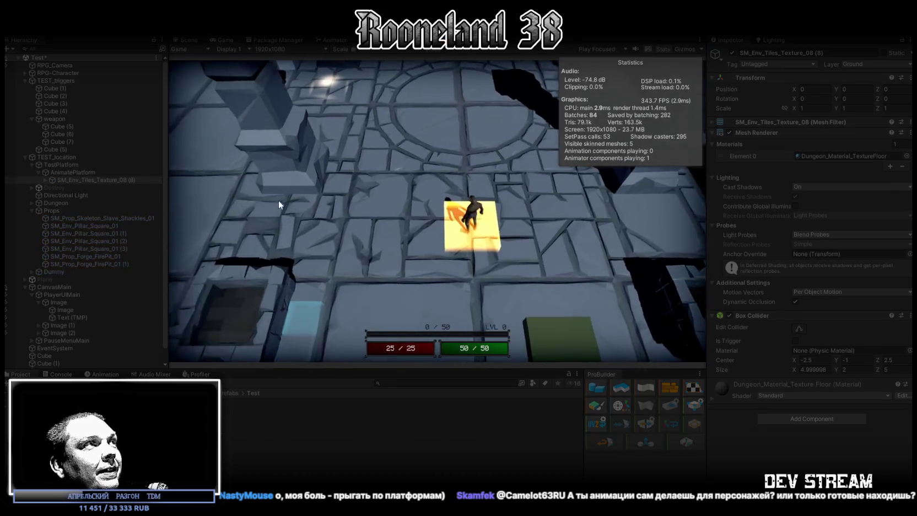
Select AnimatePlatform, maximize the Game view, jump onto the lowering stone block, then exit Play mode
click(106, 173)
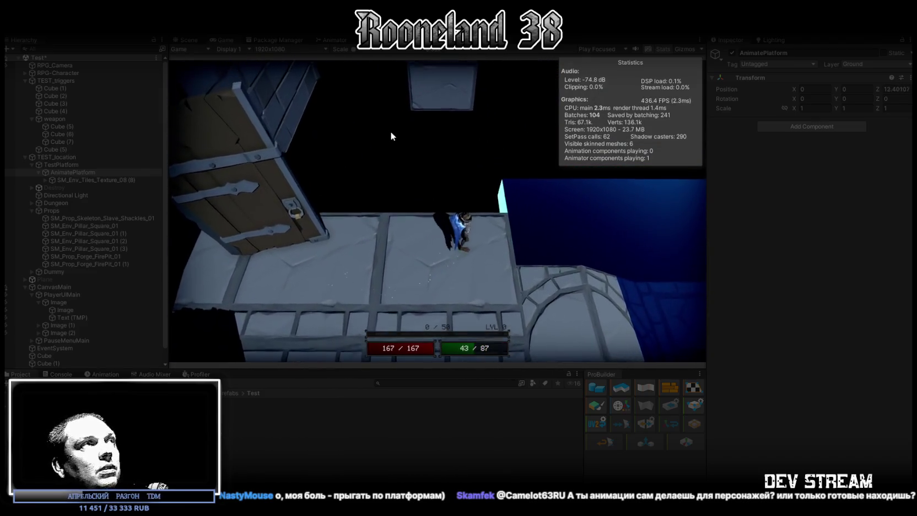
double_click(227, 41)
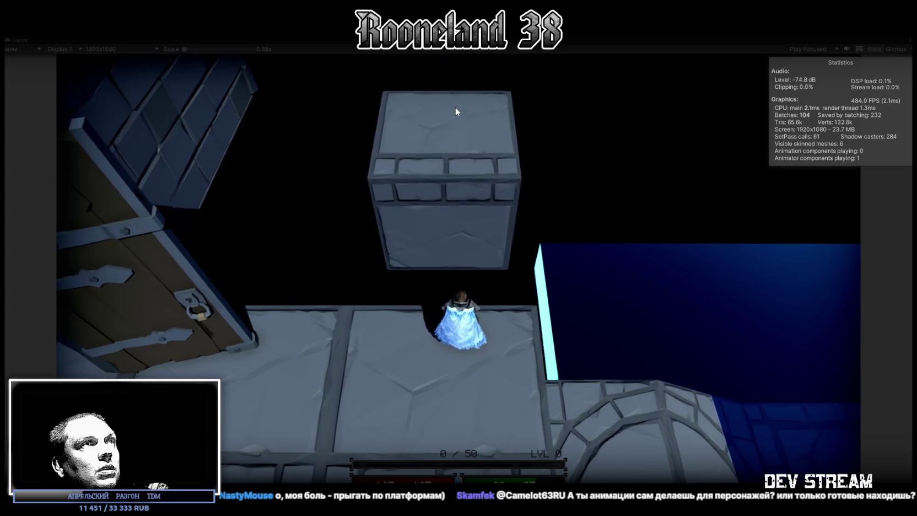
key(space)
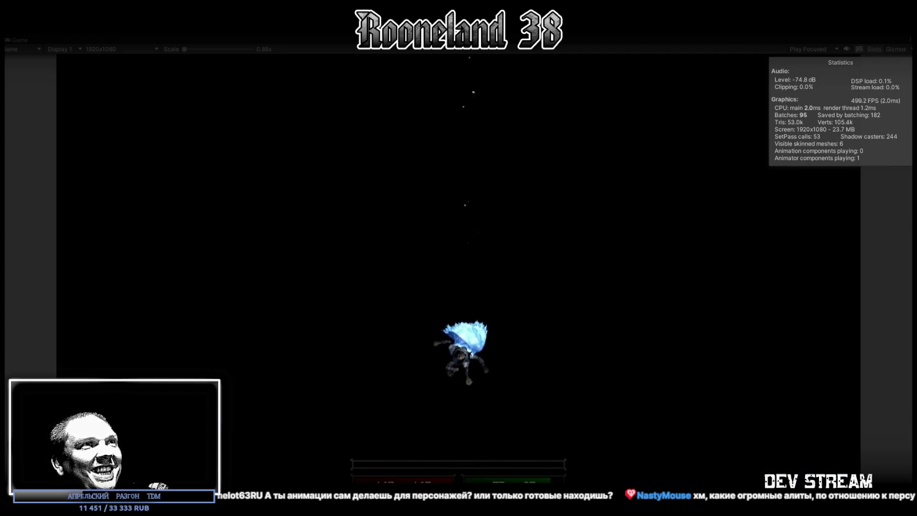
key(ctrl+p)
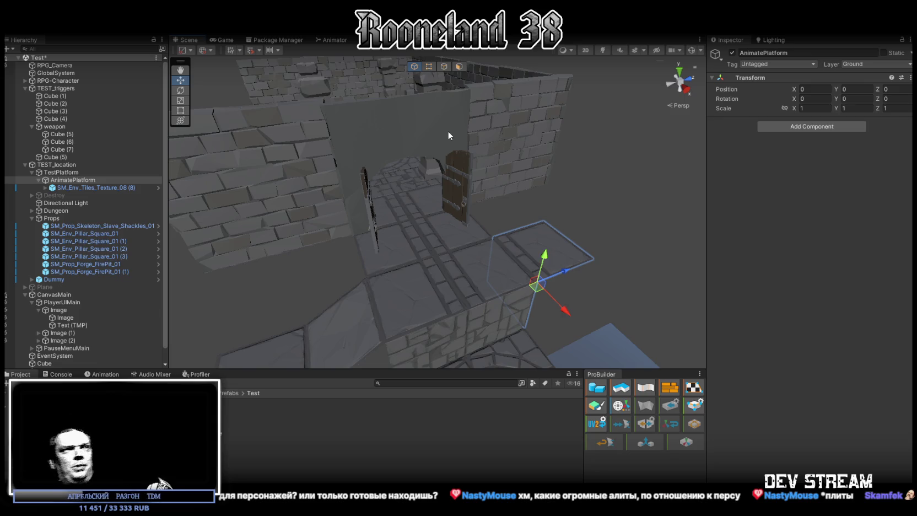
Select wall piece SM_Env_Wall_Culled_01_Alt (2), then orbit and zoom out over the dungeon floor
click(511, 136)
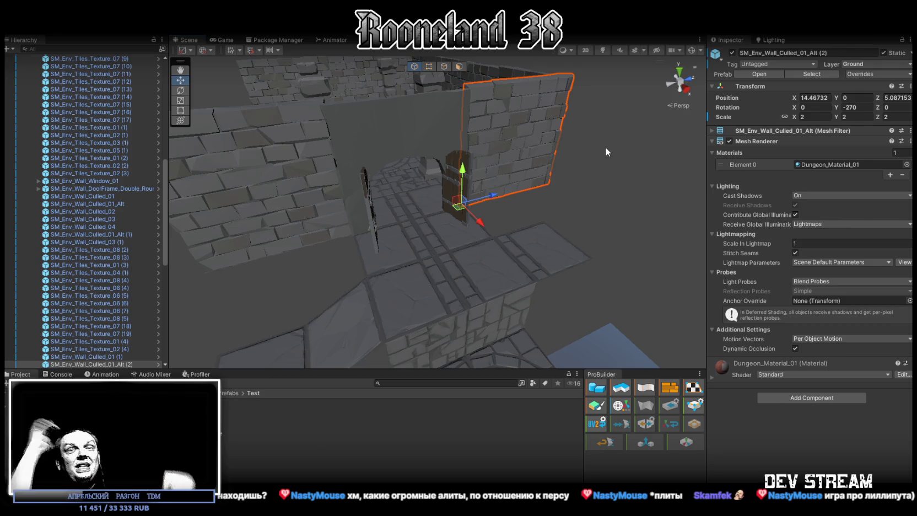
mouse_move(478, 124)
mouse_down()
mouse_move(443, 215)
mouse_move(489, 189)
mouse_move(435, 198)
mouse_move(375, 191)
mouse_move(433, 255)
mouse_move(306, 256)
mouse_up()
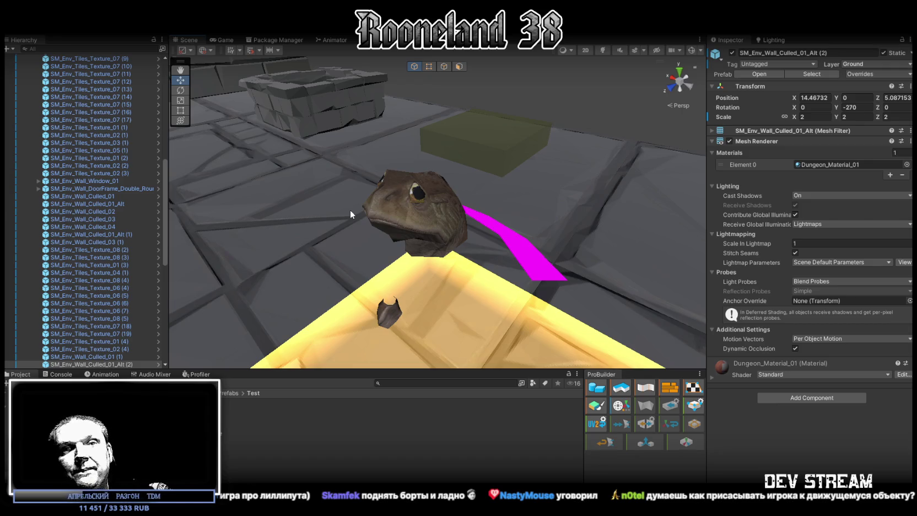
scroll(350, 209, down, 10)
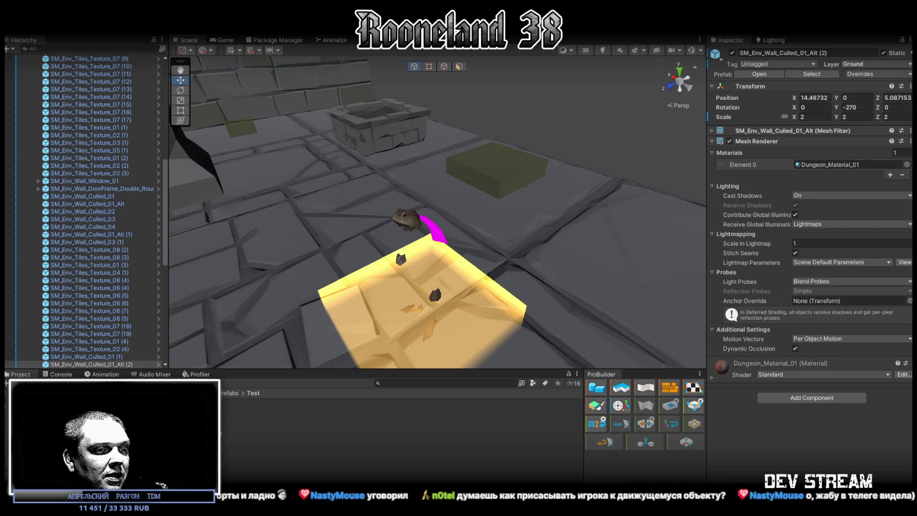
key(alt+Tab)
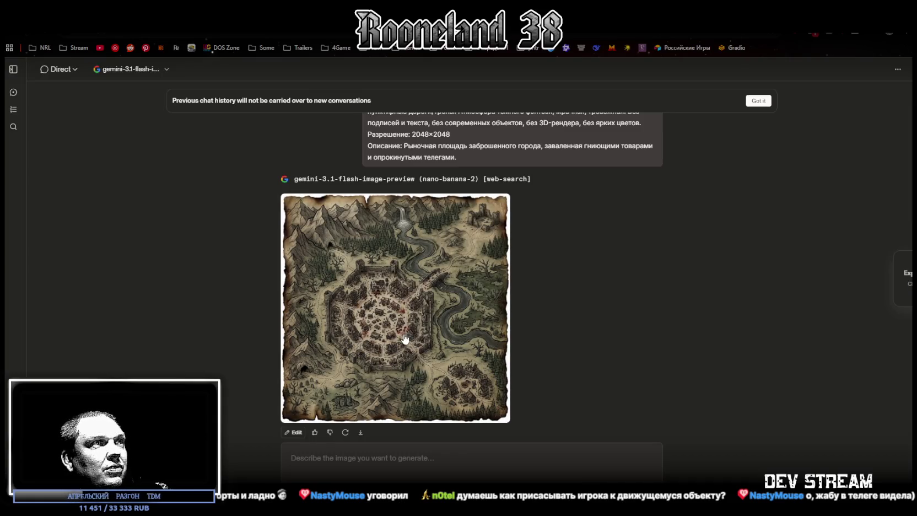
Paste the map prompt, swap in the graveyard description with crooked tombstones and skeletal hands, and send it
scroll(499, 290, up, 3)
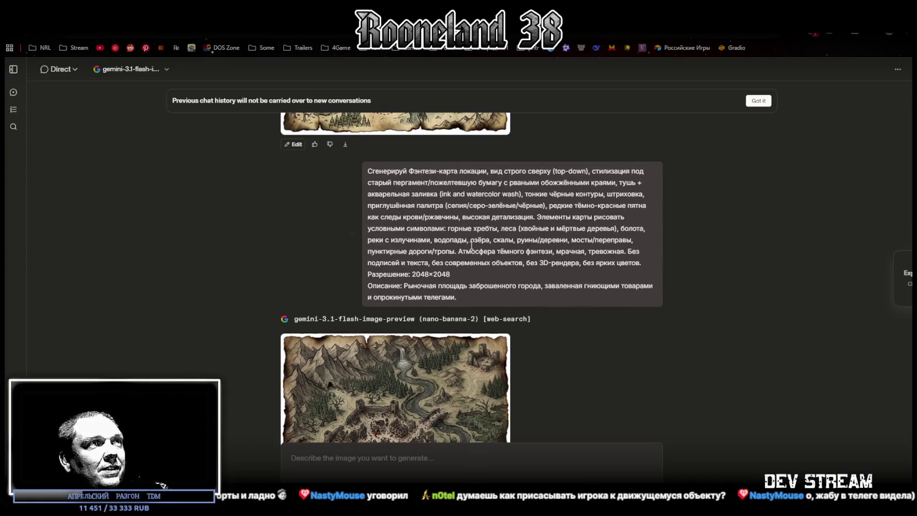
click(414, 460)
text(Сгенерируй Фэнтези-карта локации, вид строго сверху (top-down), стилизация под старый пергамент/пожелтевшую бумагу с рваными обожжёными краями, тушь + акварельная заливка (ink and watercolor wash), тонкие чёрные контуры, штриховка, приглушённая палитра (сепия/серо-зелёные/чёрные), редкие тёмно-красные пятна как следы крови/ржавчины, высокая детализация. Элементы карты рисовать условными символами: горные хребты, леса (хвойные и мёртвые деревья), болота, реки с излучинами, водопады, озёра, скалы, руины/деревни, мосты/переправы, пунктирные дороги/тропы. Атмосфера тёмного фэнтези, мрачная, тревожная. Без подписей и текста, без современных объектов, без 3D-рендера, без ярких цветов. Разрешение: 2048×2048 Описание: Рыночная площадь заброшенного города, заваленная гниющими товарами и опрокинутыми телегами.)
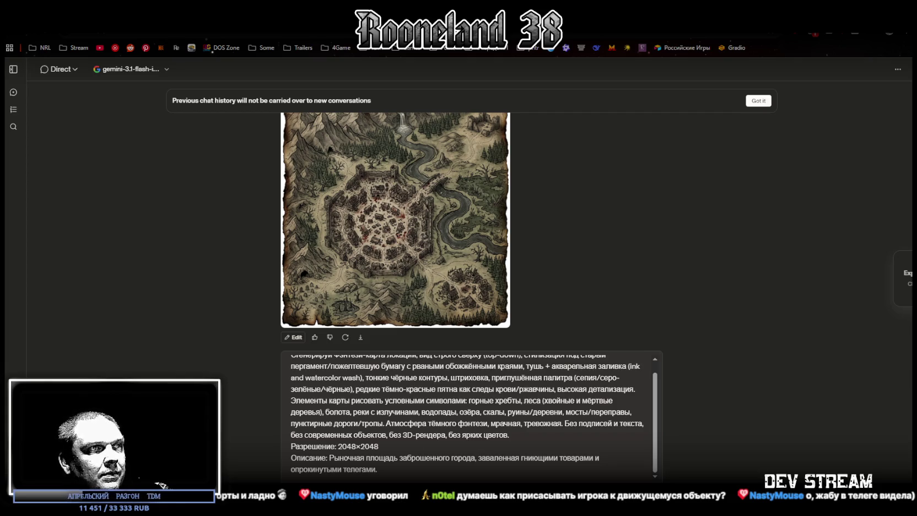
scroll(496, 263, up, 3)
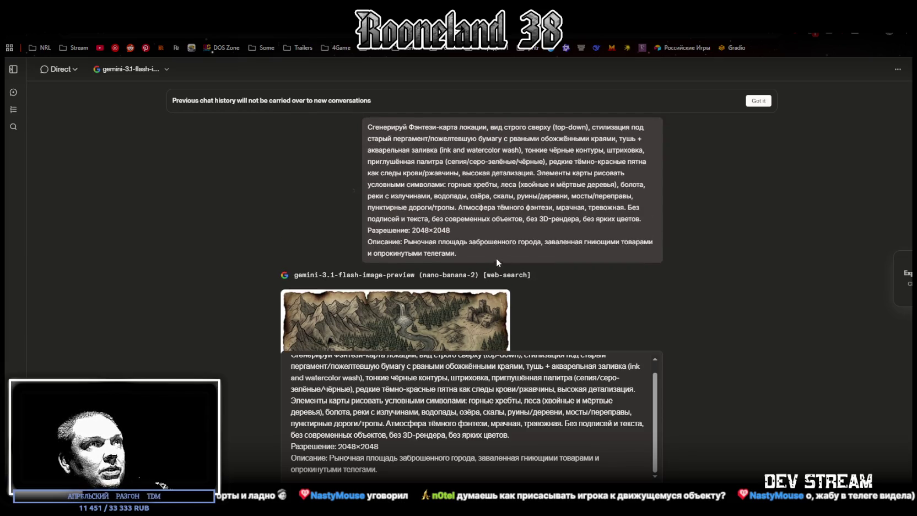
scroll(420, 242, down, 3)
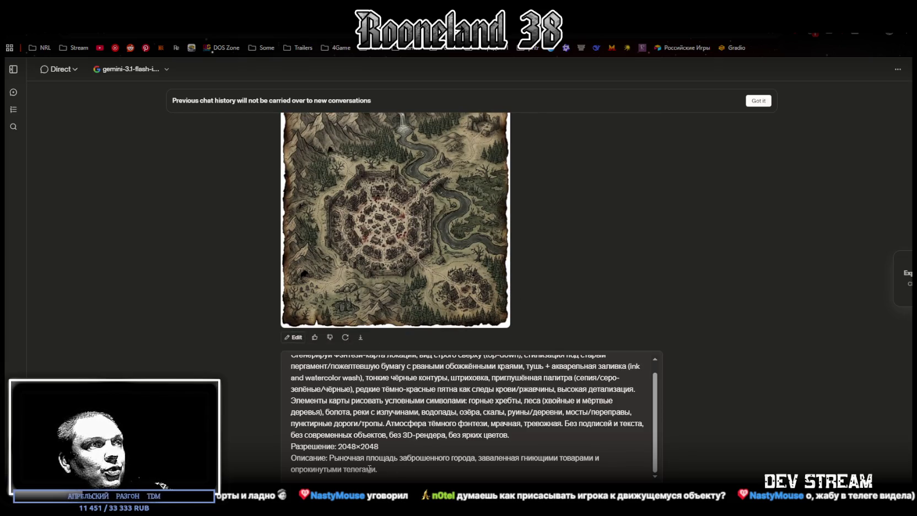
key(ctrl+shift+End)
text(Кладбище с покосившимися надгробиями, из которых вылезают скелетированные руки мертвецов.)
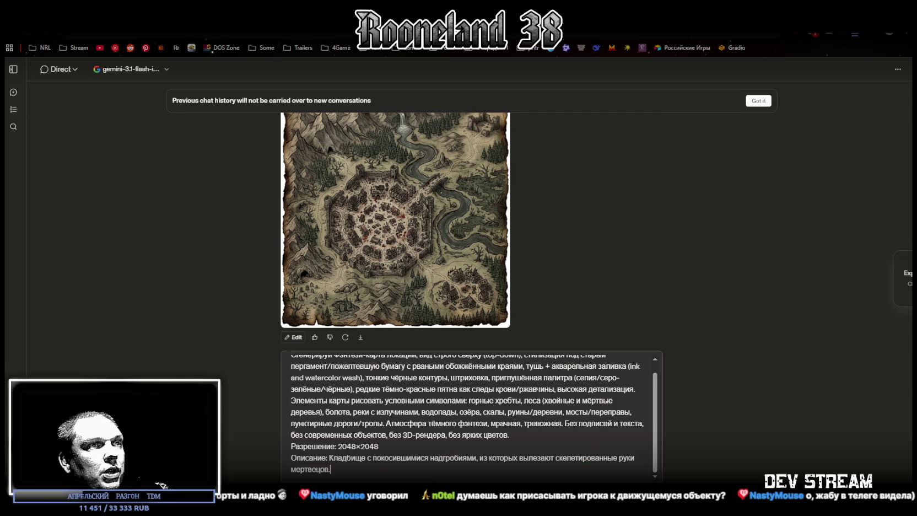
key(Return)
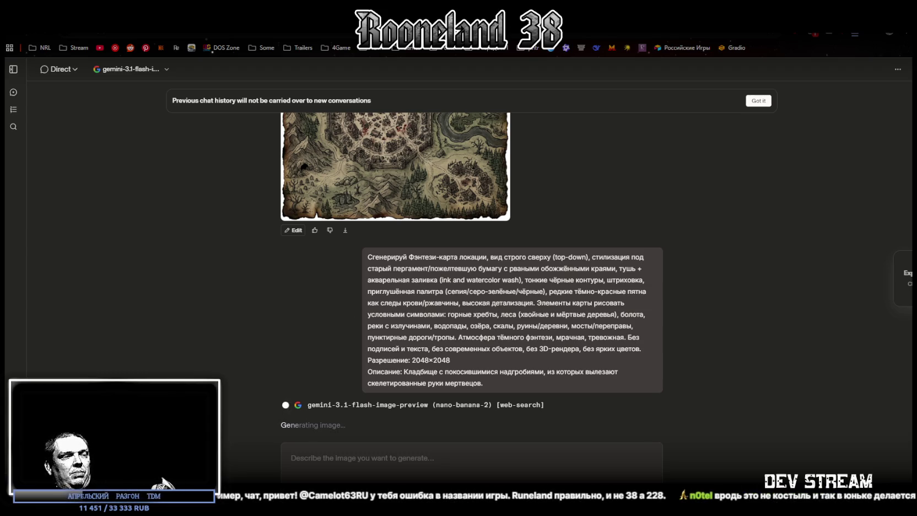
key(alt+Tab)
Collapse TEST_triggers, TEST_location and CanvasMain in the Hierarchy and select RPG-Character
scroll(32, 138, up, 10)
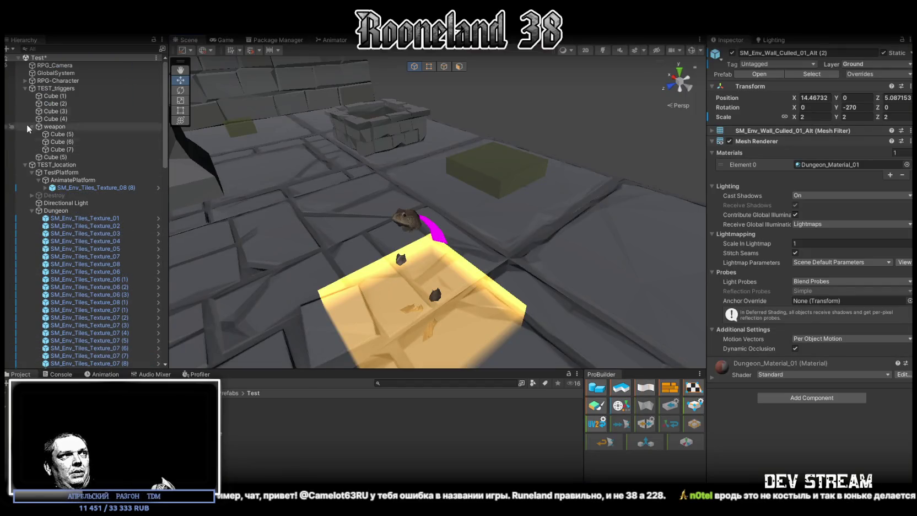
click(25, 89)
click(25, 95)
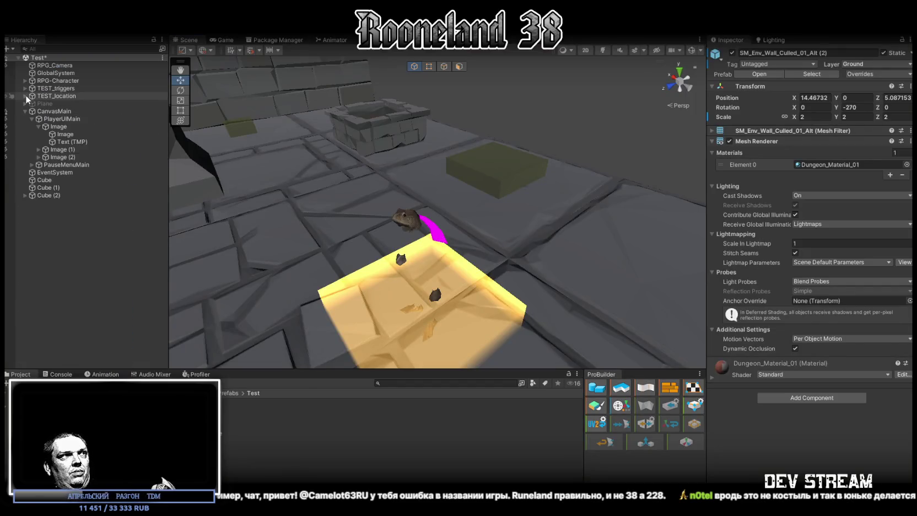
click(33, 80)
click(25, 111)
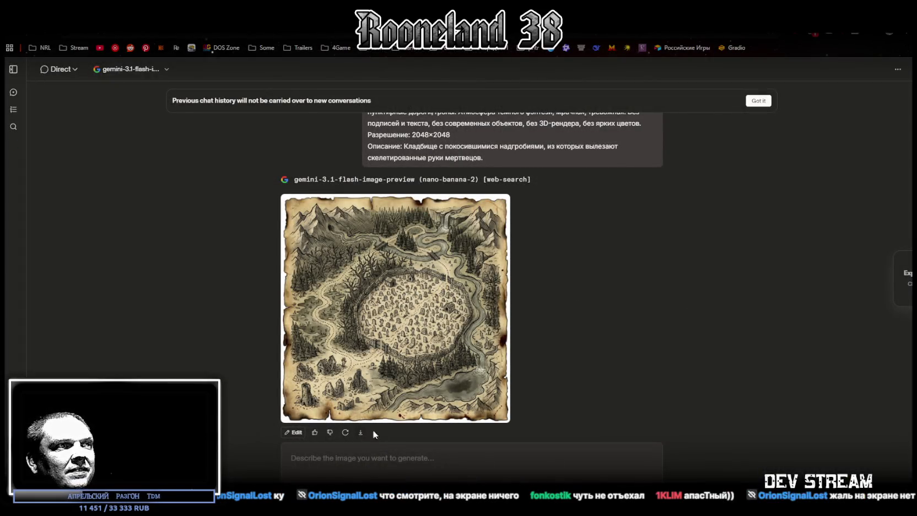
Resend the parchment map prompt, replacing the graveyard description with the hermit mage's tower in a dark-energy vortex
scroll(353, 191, up, 2)
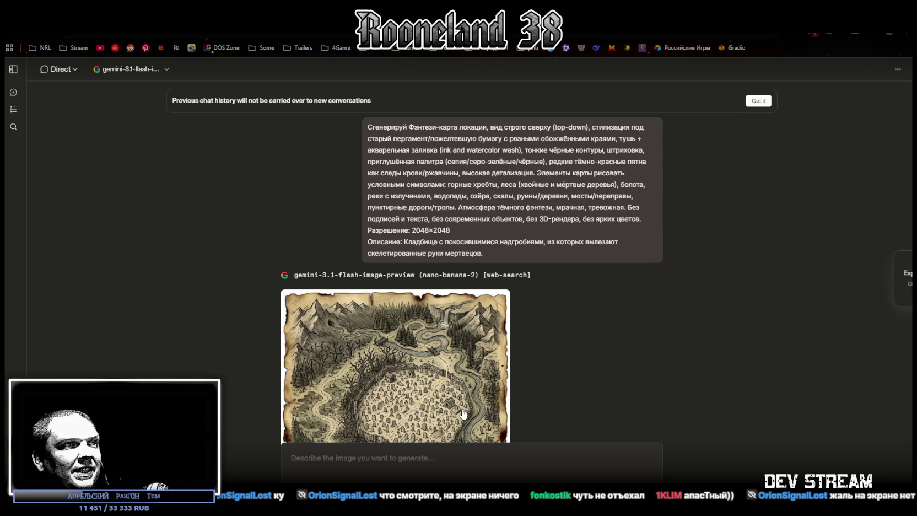
click(291, 458)
text(Сгенерируй Фэнтези-карта локации, вид строго сверху (top-down), стилизация под старый пергамент/пожелтевшую бумагу с рваными обожжёнными краями, тушь + акварельная заливка (ink and watercolor wash), тонкие чёрные контуры, штриховка, приглушённая палитра (сепия/серо-зелёные/чёрные), редкие тёмно-красные пятна как следы крови/ржавчины, высокая детализация. Элементы карты рисовать условными символами: горные хребты, леса (хвойные и мёртвые деревья), болота, реки с излучинами, водопады, озёра, скалы, руины/деревни, мосты/переправы, пунктирные дороги/тропы. Атмосфера тёмного фэнтези, мрачная, тревожная. Без подписей и текста, без современных объектов, без 3D-рендера, без ярких цветов. Разрешение: 2048×2048 Описание: Кладбище с покосившимися надгробиями, из которых вылезают скелетированные руки мертвецов.)
scroll(715, 327, down, 1)
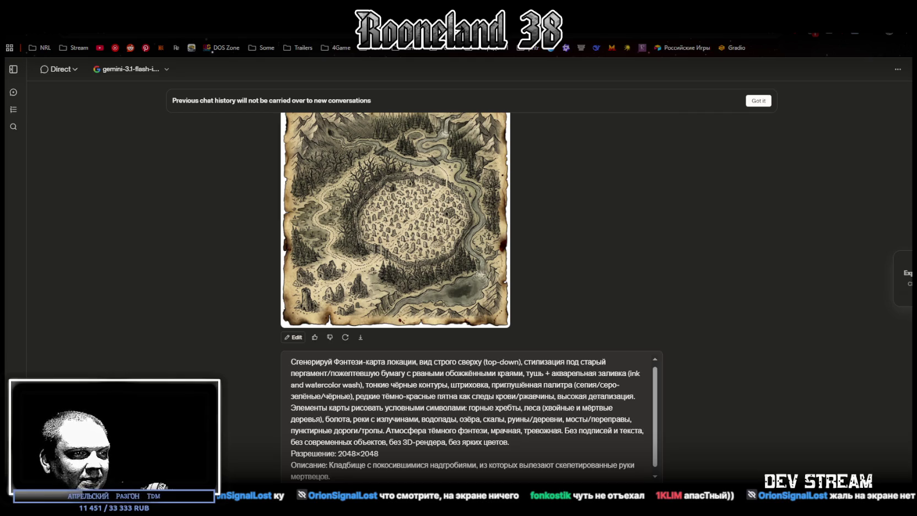
drag(329, 465, 335, 478)
text(Башня мага-отшельника, окруженная вихрем темной энергии и парящими обломками камней.)
key(Return)
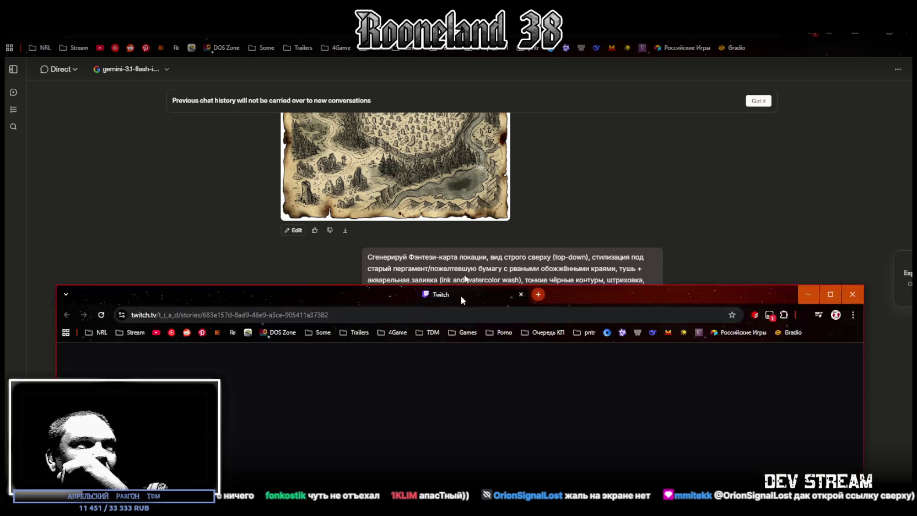
Move the Twitch story window over the chat, unmute the video, and maximize the window
drag(461, 296, 483, 82)
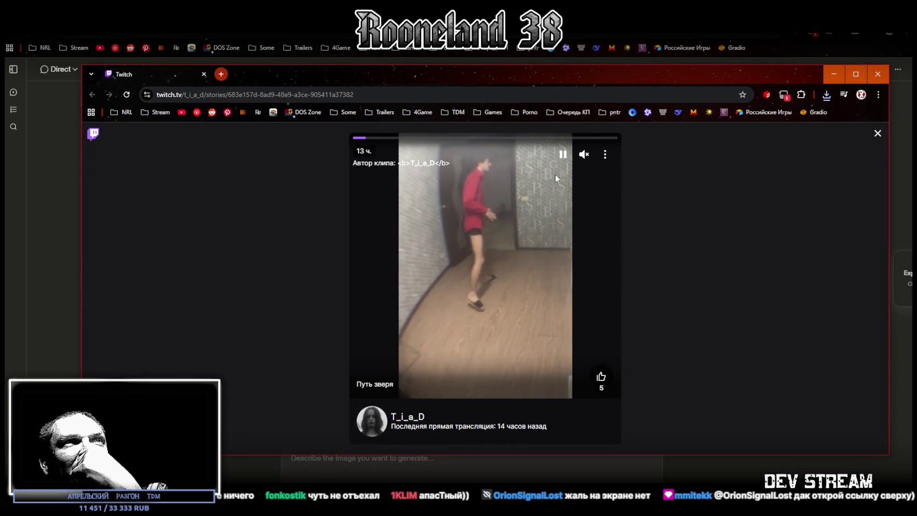
click(584, 154)
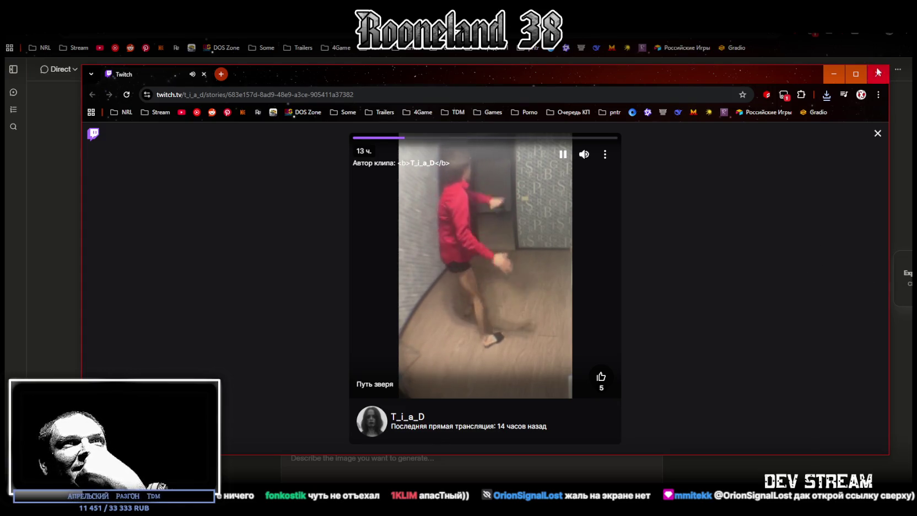
click(856, 73)
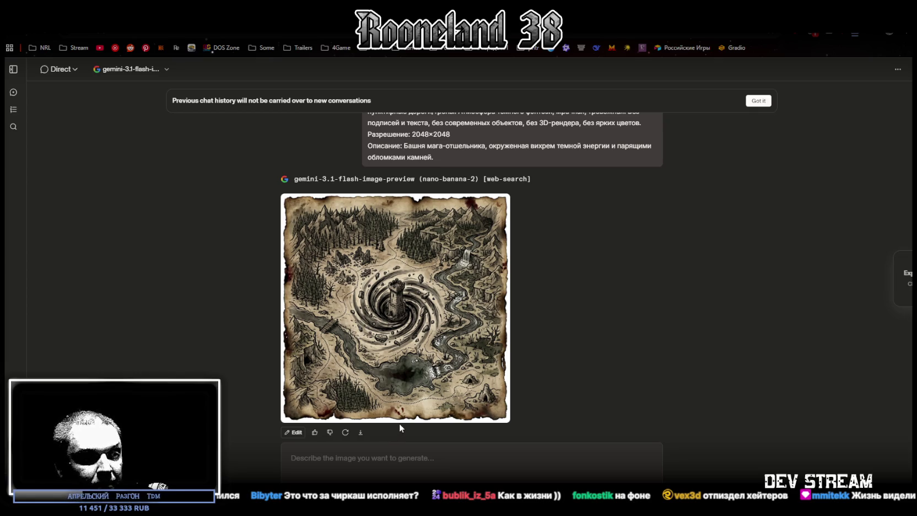
scroll(399, 424, up, 4)
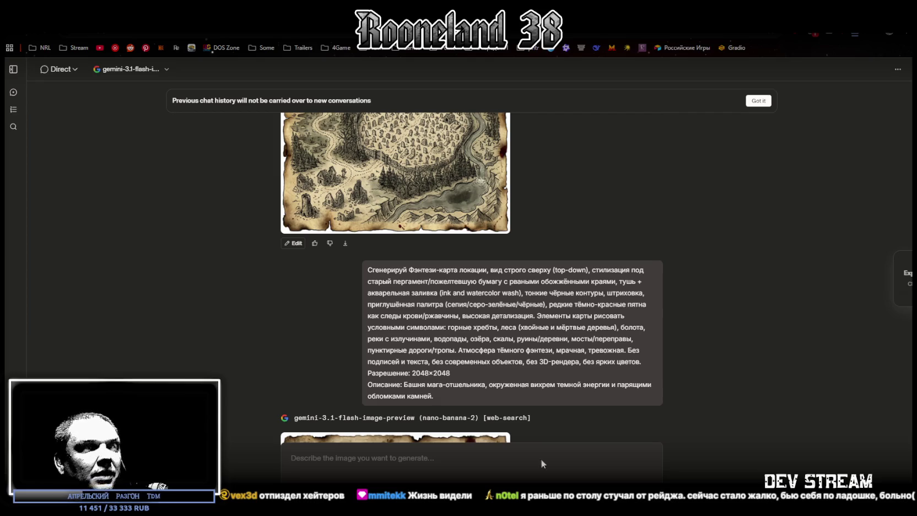
scroll(390, 287, up, 3)
scroll(390, 286, down, 1)
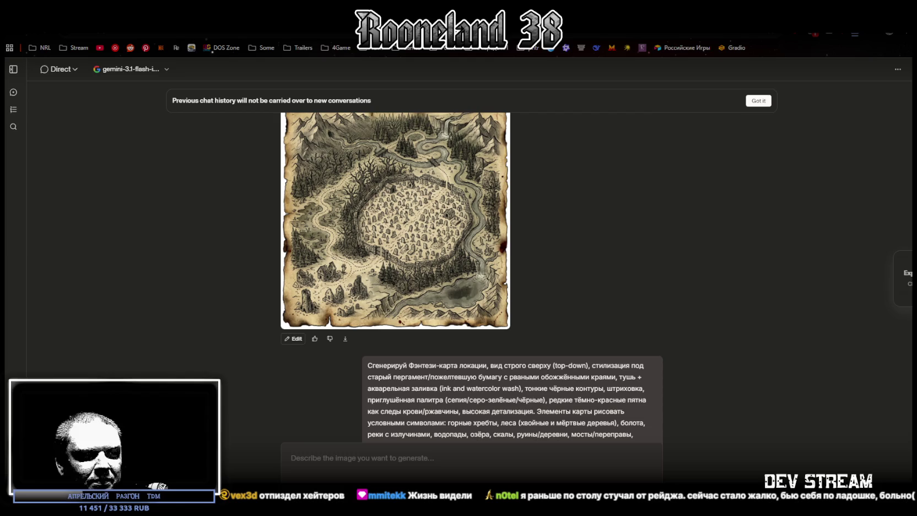
scroll(356, 159, down, 5)
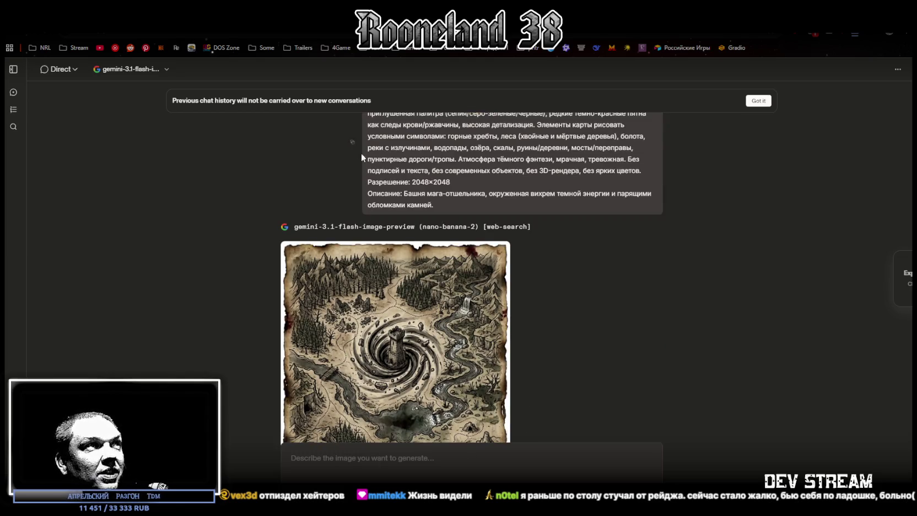
Send the map prompt with the swamp description of black ooze and giant skulls, then enlarge the result
click(413, 455)
text(Сгенерируй Фэнтези-карта локации, вид строго сверху (top-down), стилизация под старый пергамент/пожелтевшую бумагу с рваными обожжёнными краями, тушь + акварельная заливка (ink and watercolor wash), тонкие чёрные контуры, штриховка, приглушённая палитра (сепия/серо-зелёные/чёрные), редкие тёмно-красные пятна как следы крови/ржавчины, высокая детализация. Элементы карты рисовать условными символами: горные хребты, леса (хвойные и мёртвые деревья), болота, реки с излучинами, водопады, озёра, скалы, руины/деревни, мосты/переправы, пунктирные дороги/тропы. Атмосфера тёмного фэнтези, мрачная, тревожная. Без подписей и текста, без современных объектов, без 3D-рендера, без ярких цветов. Разрешение: 2048×2048 Описание: Башня мага-отшельника, окруженная вихрем темной энергии и парящими обломками камней.)
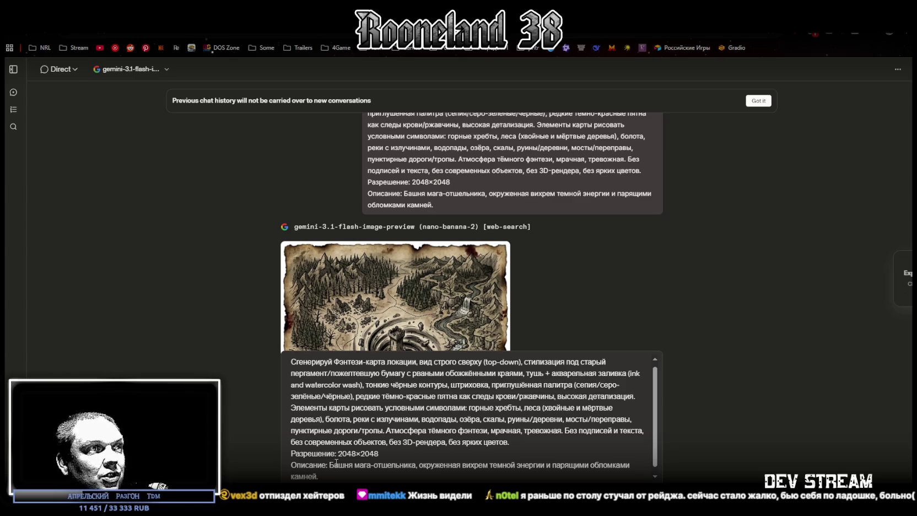
drag(329, 465, 331, 478)
text(Болото с пузырящейся черной жижей, где из воды торчат черепа огромных неизвестных существ.)
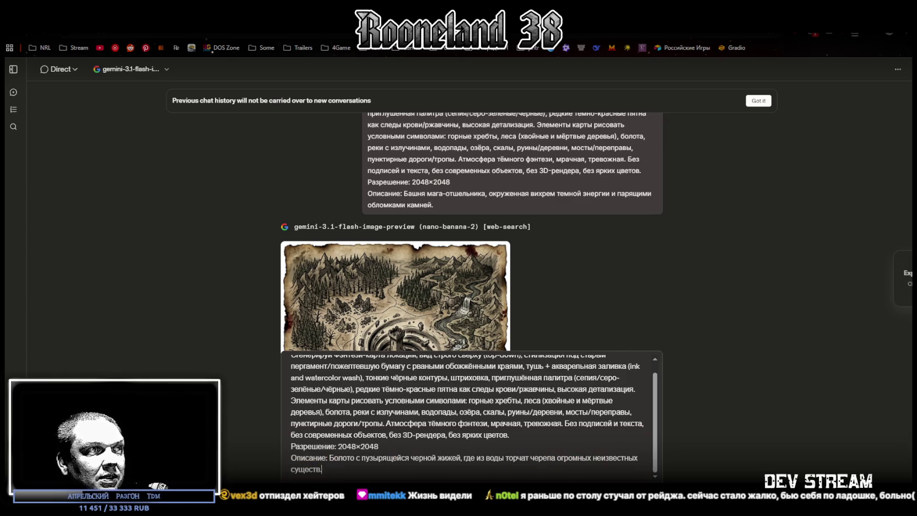
key(Return)
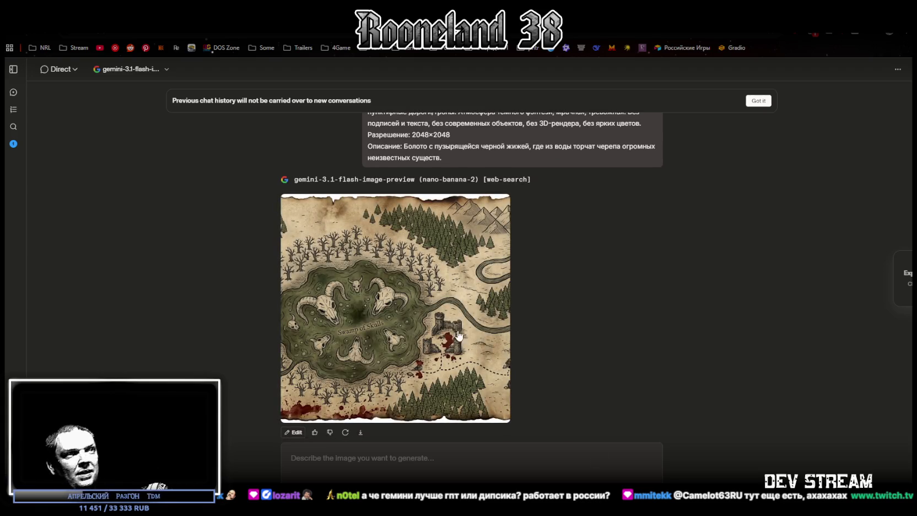
click(422, 326)
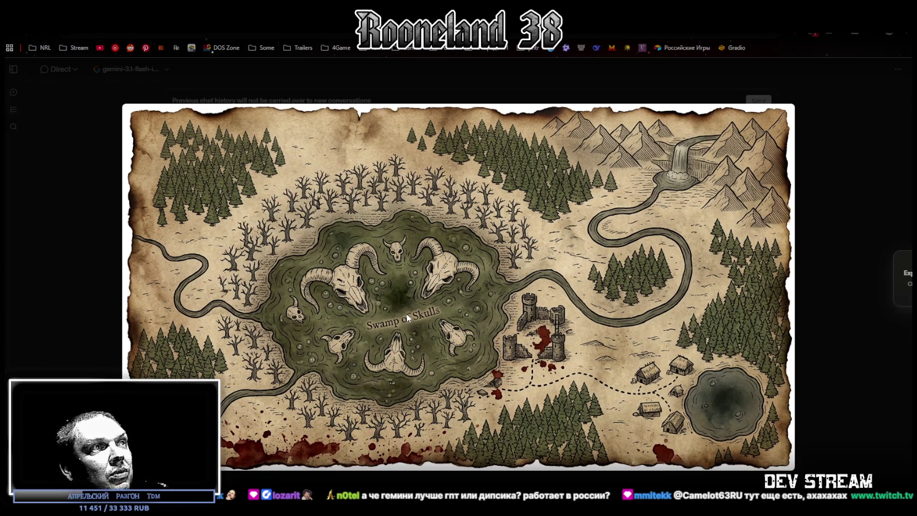
Close the enlarged swamp map and resend the same swamp prompt
click(589, 478)
scroll(535, 303, up, 2)
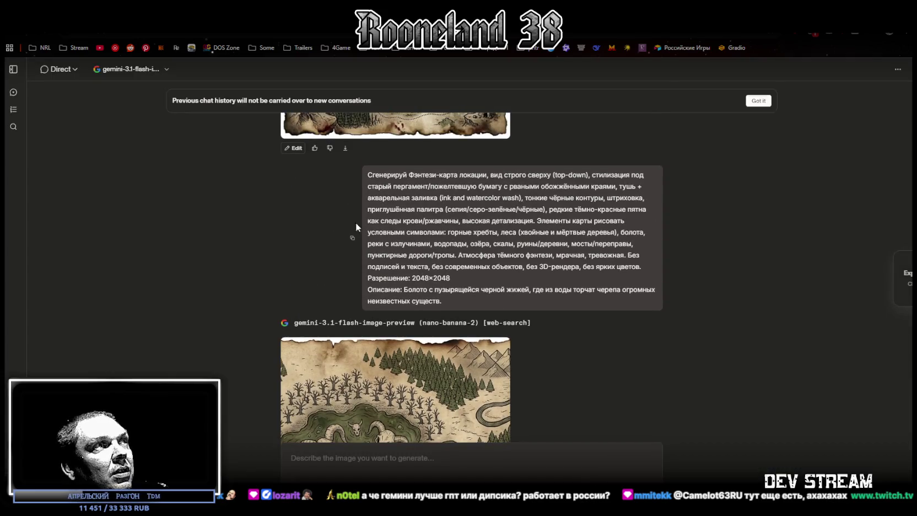
scroll(529, 393, down, 2)
click(466, 463)
key(ctrl+v)
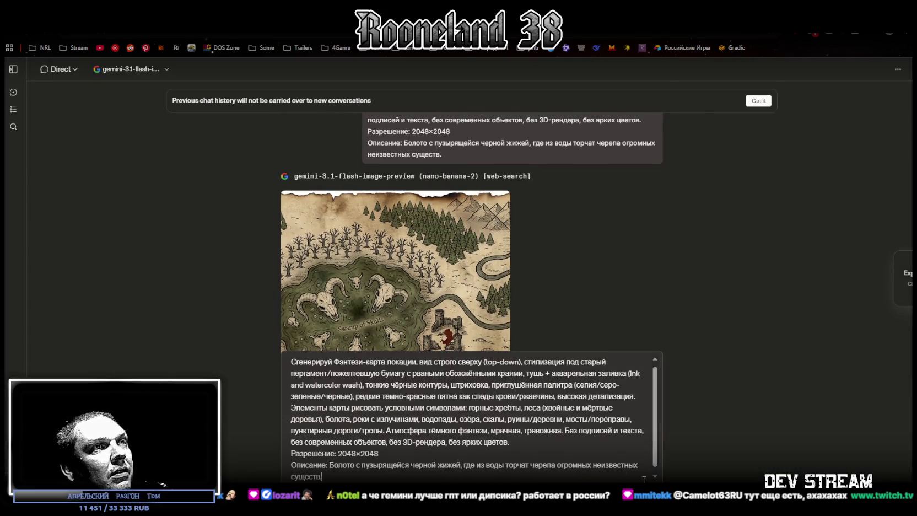
key(Return)
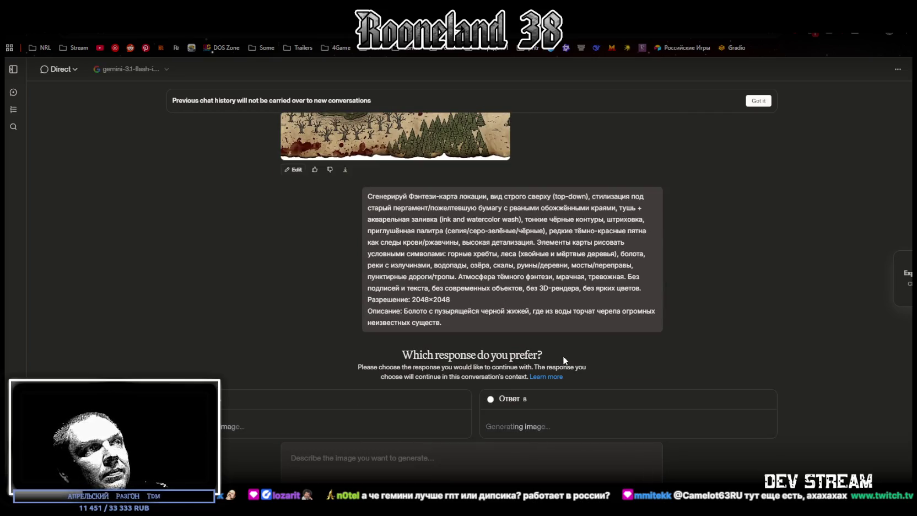
Skip the two-response comparison and switch to the Twitch clip window
scroll(476, 424, up, 3)
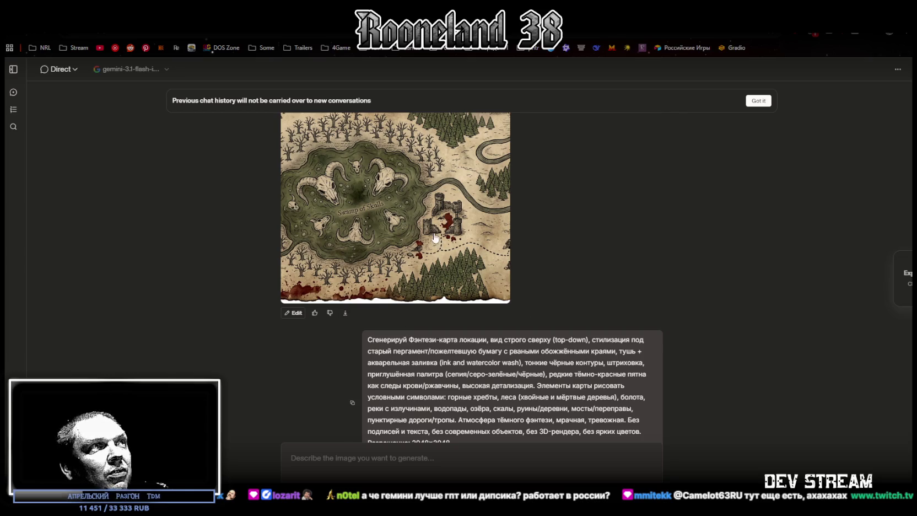
scroll(456, 249, down, 3)
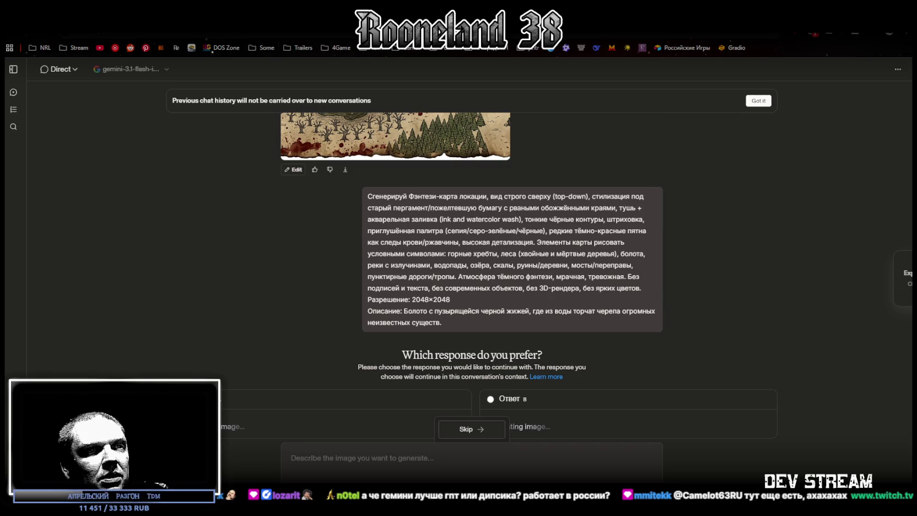
click(473, 430)
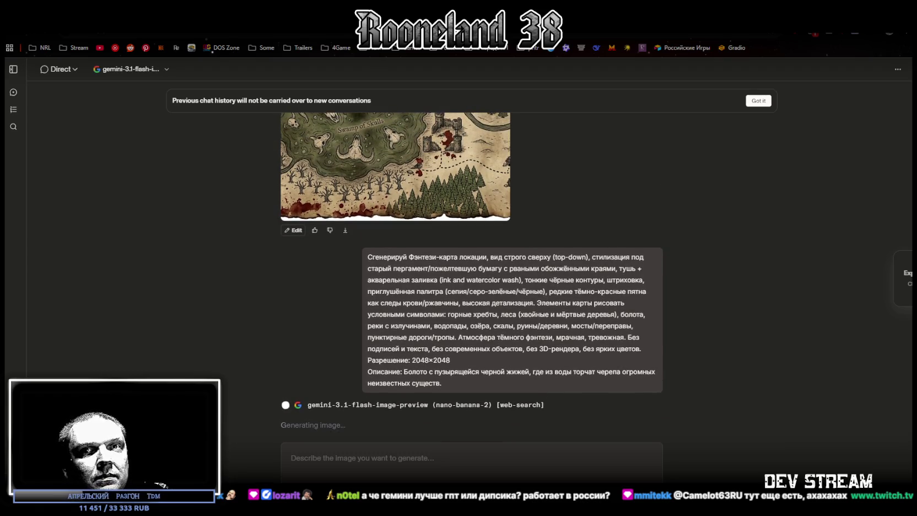
key(alt+Tab)
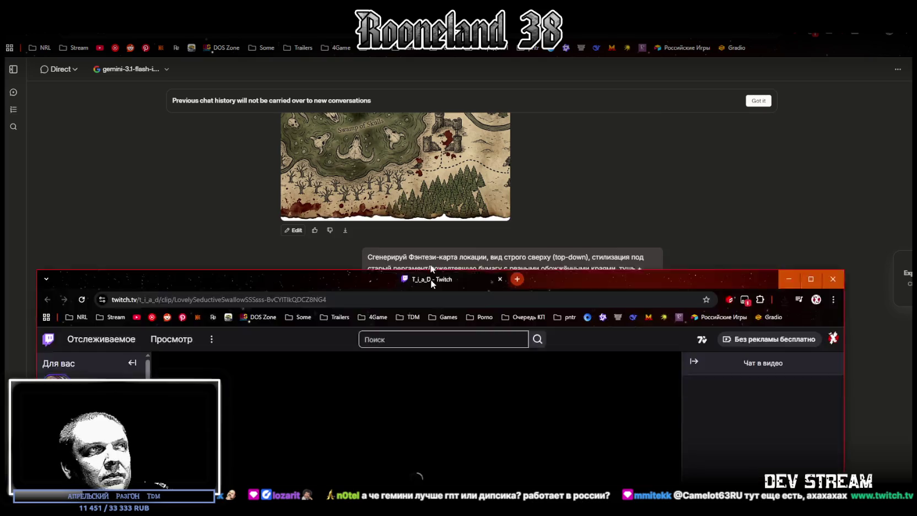
Watch the Twitch clip full screen, exit full screen, and close the clip window
click(694, 400)
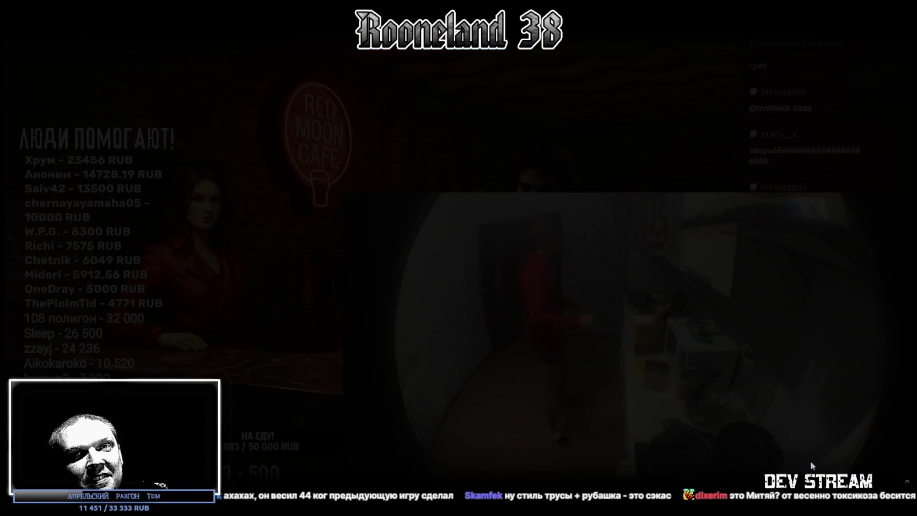
key(Escape)
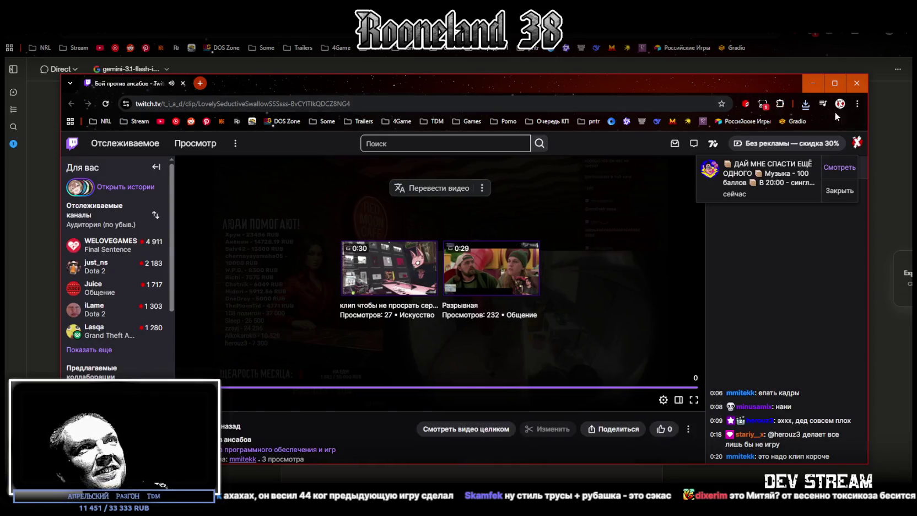
click(862, 84)
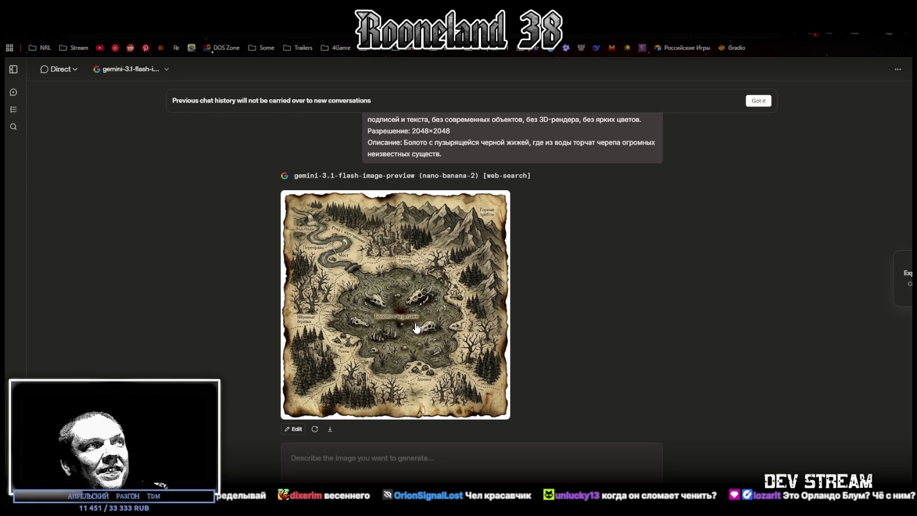
Resend the prompt with the swamp description replaced by the cursed forge with red-hot anvil and twisted metal
scroll(355, 193, up, 2)
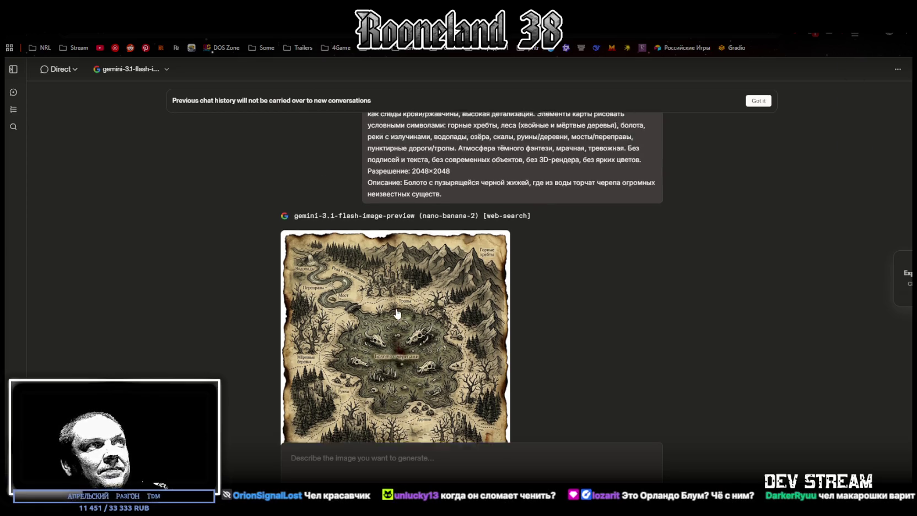
scroll(463, 416, down, 2)
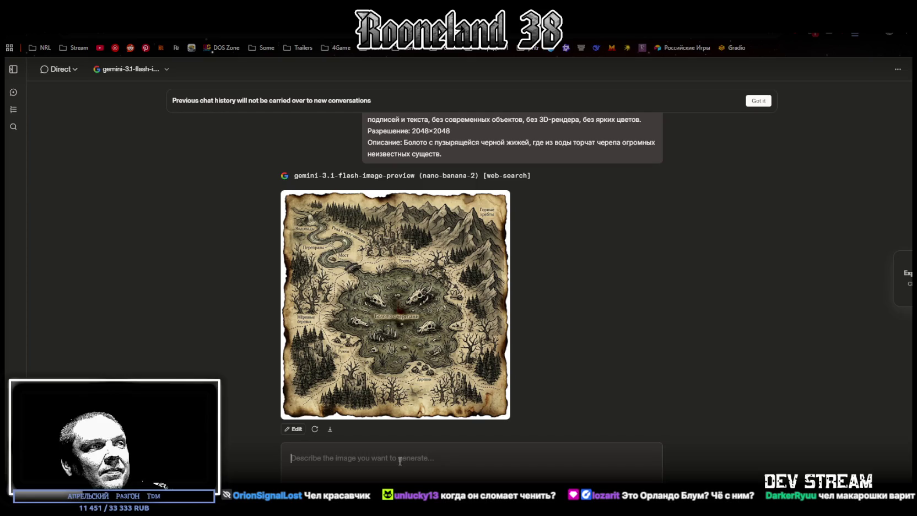
text(Сгенерируй Фэнтези-карта локации, вид строго сверху (top-down), стилизация под старый пергамент/пожелтевшую бумагу с рваными обожжёнными краями, тушь + акварельная заливка (ink and watercolor wash), тонкие чёрные контуры, штриховка, приглушённая палитра (сепия/серо-зелёные/чёрные), редкие тёмно-красные пятна как следы крови/ржавчины, высокая детализация. Элементы карты рисовать условными символами: горные хребты, леса (хвойные и мёртвые деревья), болота, реки с излучинами, водопады, озёра, скалы, руины/деревни, мосты/переправы, пунктирные дороги/тропы. Атмосфера тёмного фэнтези, мрачная, тревожная. Без подписей и текста, без современных объектов, без 3D-рендера, без ярких цветов. Разрешение: 2048×2048 Описание: Болото с пузырящейся черной жижей, где из воды торчат черепа огромных неизвестных существ.)
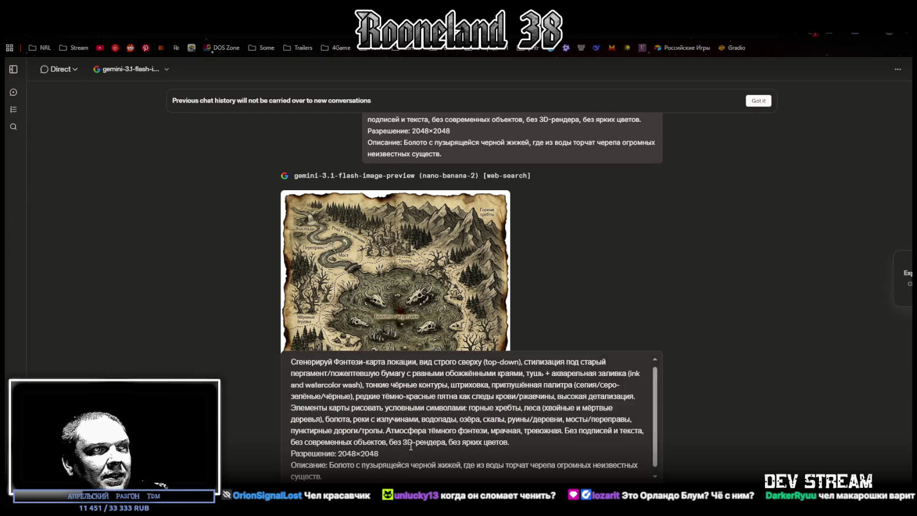
drag(330, 464, 332, 477)
text(Кузница проклятого кузнеца, где наковальня раскалена докрасна, а вокруг лежат кучи искореженного металла.)
key(Return)
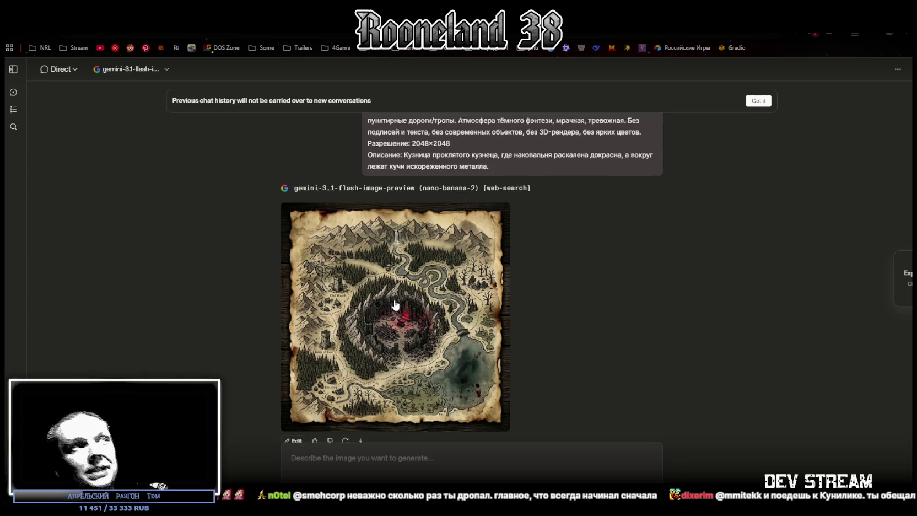
Swap the forge description for the mute king's bone-throne hall, send it, and copy the posted prompt
scroll(421, 297, up, 2)
scroll(570, 399, down, 1)
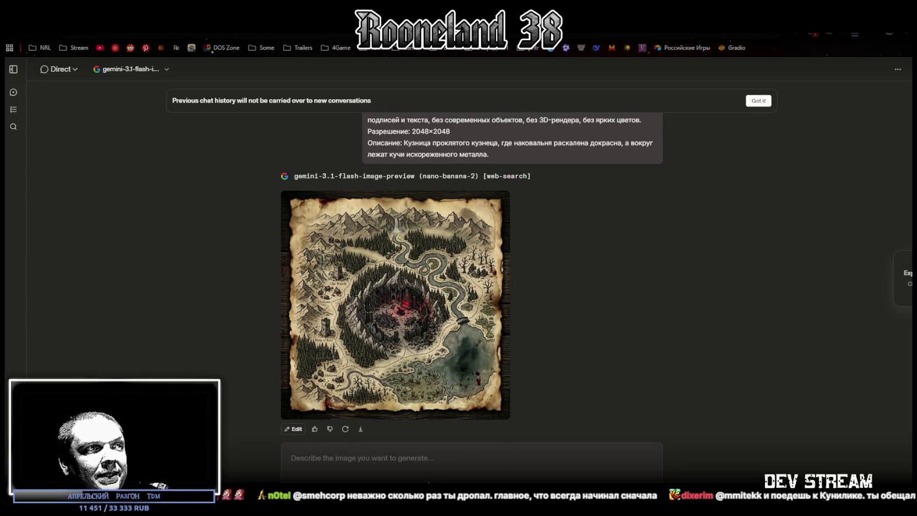
click(425, 466)
text(Сгенерируй Фэнтези-карта локации, вид строго сверху (top-down), стилизация под старый пергамент/пожелтевшую бумагу с рваными обожжёнными краями, тушь + акварельная заливка (ink and watercolor wash), тонкие чёрные контуры, штриховка, приглушённая палитра (сепия/серо-зелёные/чёрные), редкие тёмно-красные пятна как следы крови/ржавчины, высокая детализация. Элементы карты рисовать условными символами: горные хребты, леса (хвойные и мёртвые деревья), болота, реки с излучинами, водопады, озёра, скалы, руины/деревни, мосты/переправы, пунктирные дороги/тропы. Атмосфера тёмного фэнтези, мрачная, тревожная. Без подписей и текста, без современных объектов, без 3D-рендера, без ярких цветов. Разрешение: 2048×2048 Описание: Кузница проклятого кузнеца, где наковальня раскалена докрасна, а вокруг лежат кучи искореженного металла.)
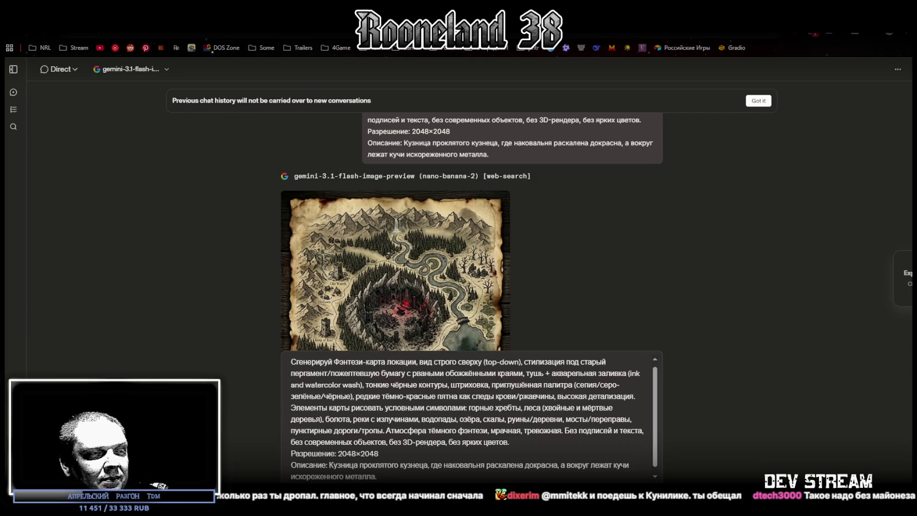
drag(331, 465, 414, 478)
text(Тронный зал немого короля, где трон сделан из сплетенных костей, а пол усеян золотом и пылью.)
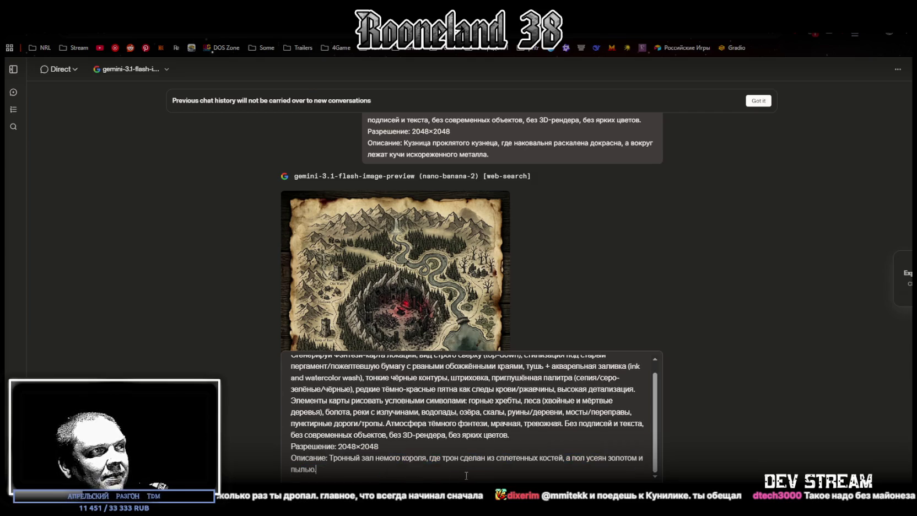
key(Return)
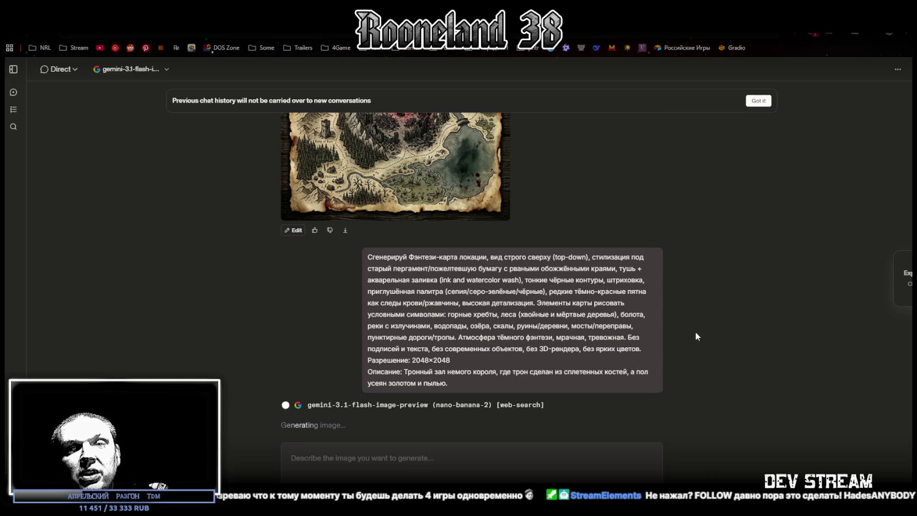
click(353, 319)
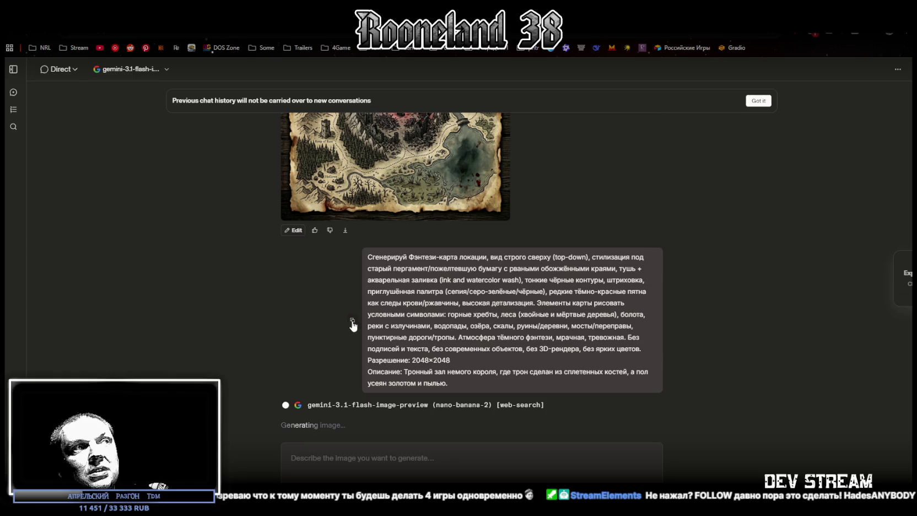
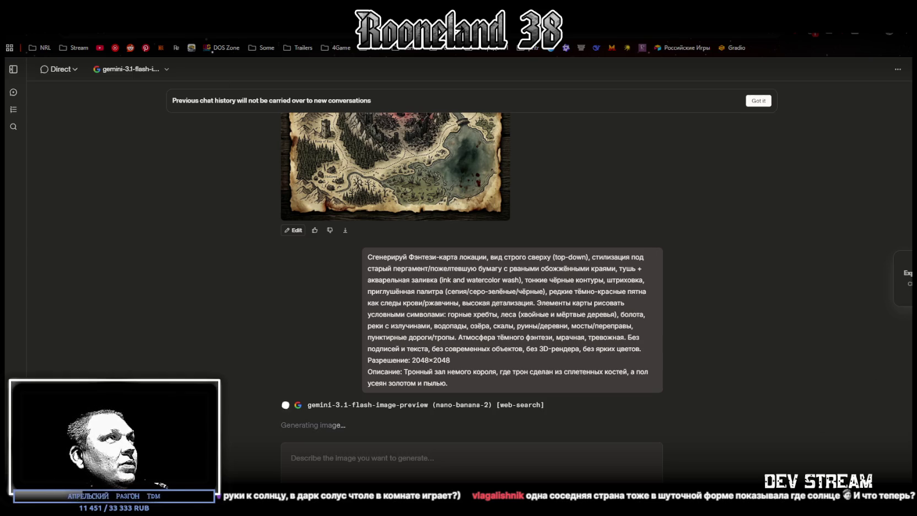
Glance at the Unity project, then return to the LMArena chat
key(alt+Tab)
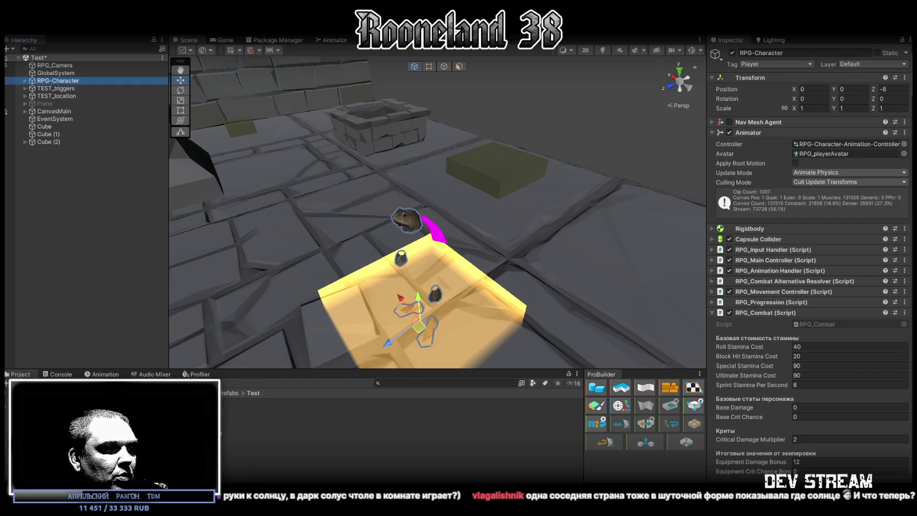
key(alt+Tab)
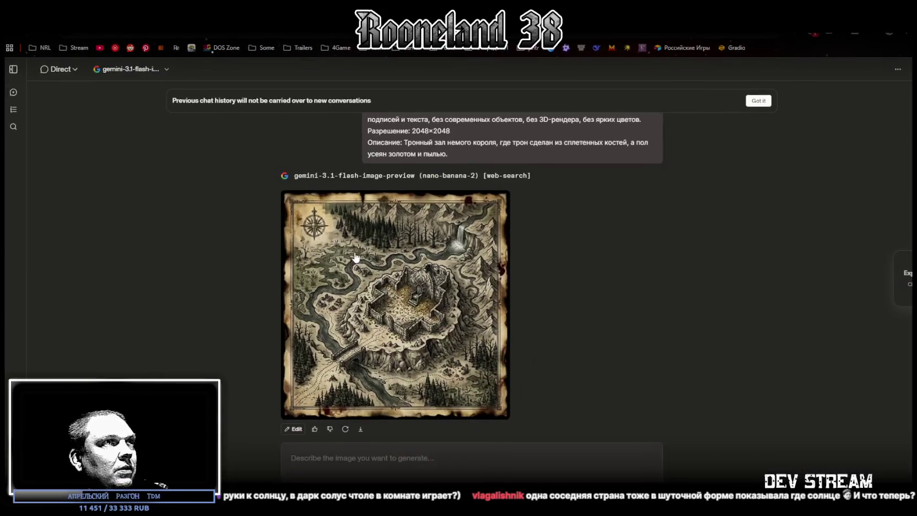
scroll(353, 221, up, 3)
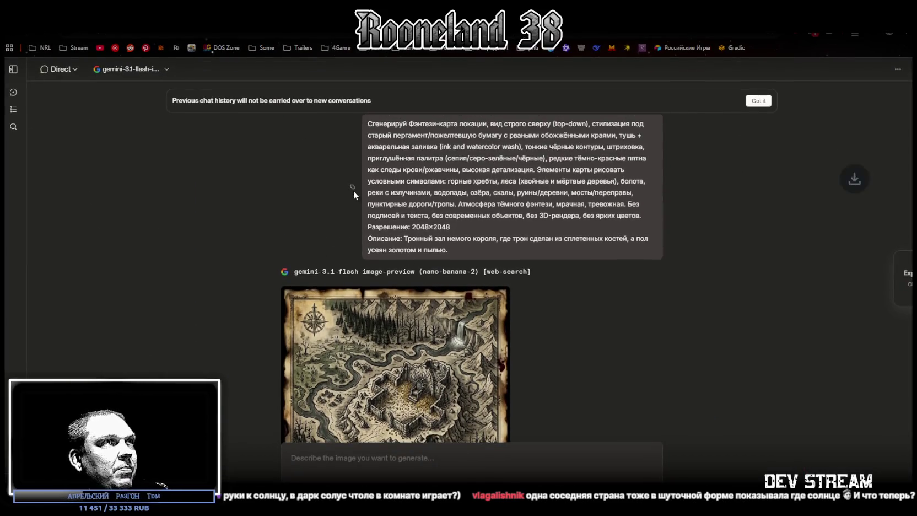
Resend the map prompt with a bandit camp, campfire and gallows description, then enlarge the throne-hall map
click(353, 236)
click(416, 461)
text(Сгенерируй Фэнтези-карта локации, вид строго сверху (top-down), стилизация под старый пергамент/пожелтевшую бумагу с рваными обожжёнными краями, тушь + акварельная заливка (ink and watercolor wash), тонкие чёрные контуры, штриховка, приглушённая палитра (сепия/серо-зелёные/чёрные), редкие тёмно-красные пятна как следы крови/ржавчины, высокая детализация. Элементы карты рисовать условными символами: горные хребты, леса (хвойные и мёртвые деревья), болота, реки с излучинами, водопады, озёра, скалы, руины/деревни, мосты/переправы, пунктирные дороги/тропы. Атмосфера тёмного фэнтези, мрачная, тревожная. Без подписей и текста, без современных объектов, без 3D-рендера, без ярких цветов. Разрешение: 2048×2048 Описание: Тронный зал немого короля, где трон сделан из сплетенных костей, а пол усеян золотом и пылью.)
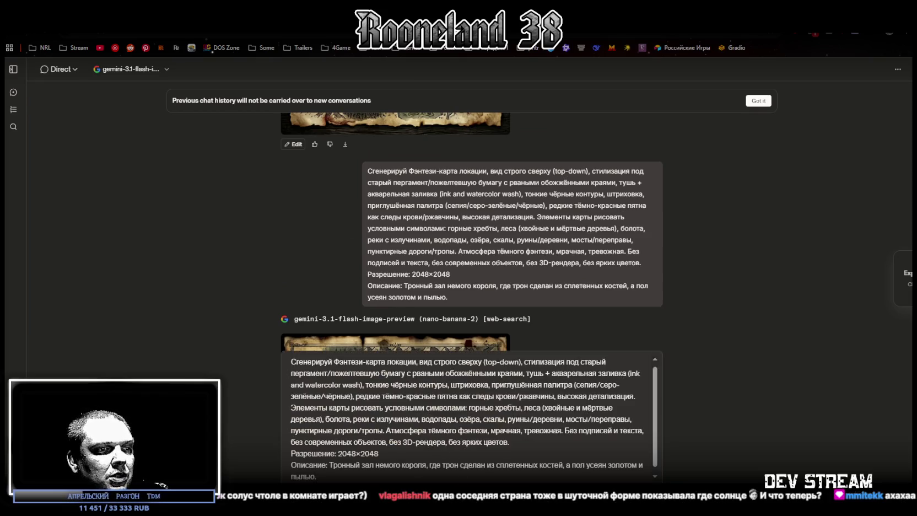
mouse_move(329, 466)
mouse_down()
mouse_move(334, 475)
mouse_move(379, 466)
mouse_up()
text(Лагерь разбойников у костра, освещенный тусклым огнем, с виселицами на заднем плане.)
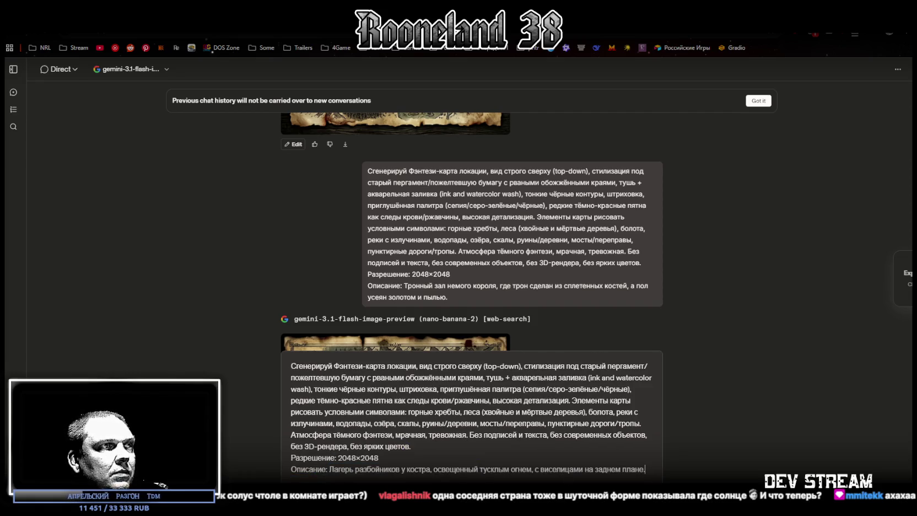
key(Return)
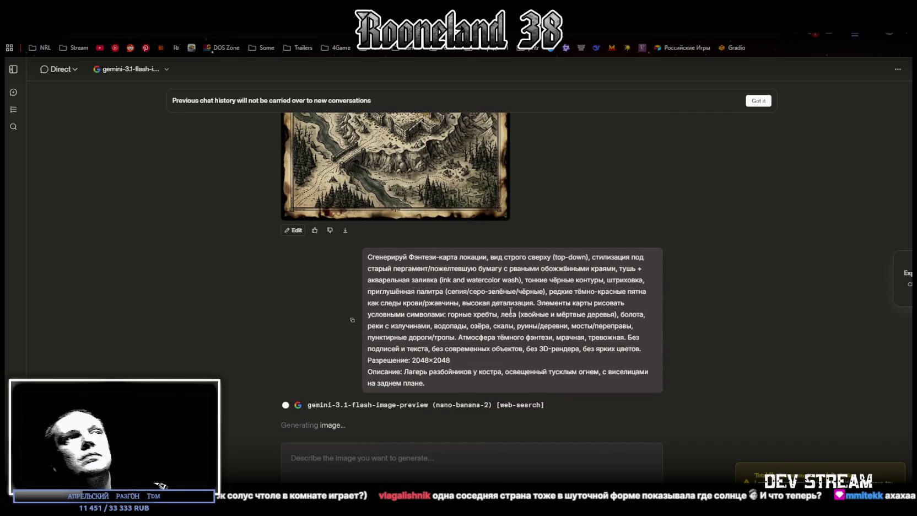
click(390, 228)
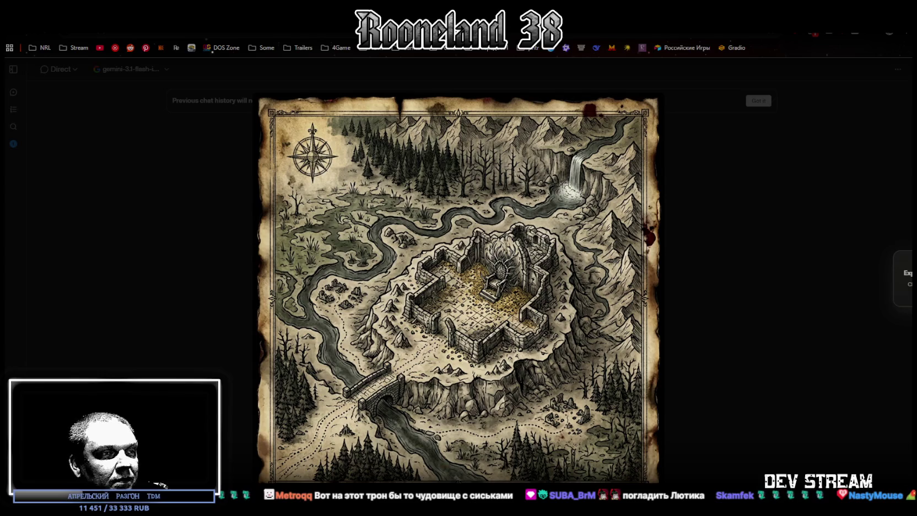
Zoom out on the scanned world map in Paint and bring up the Work Map v01.png window
key(alt+Tab)
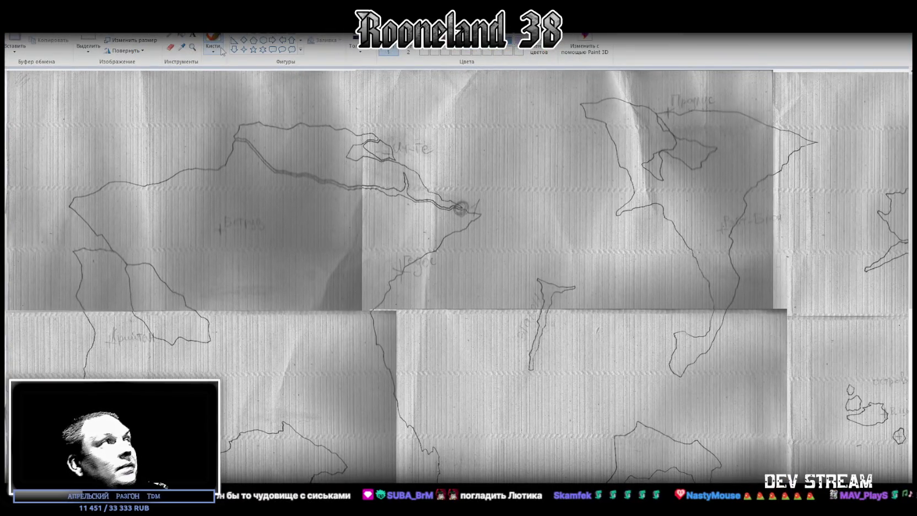
click(192, 47)
right_click(237, 149)
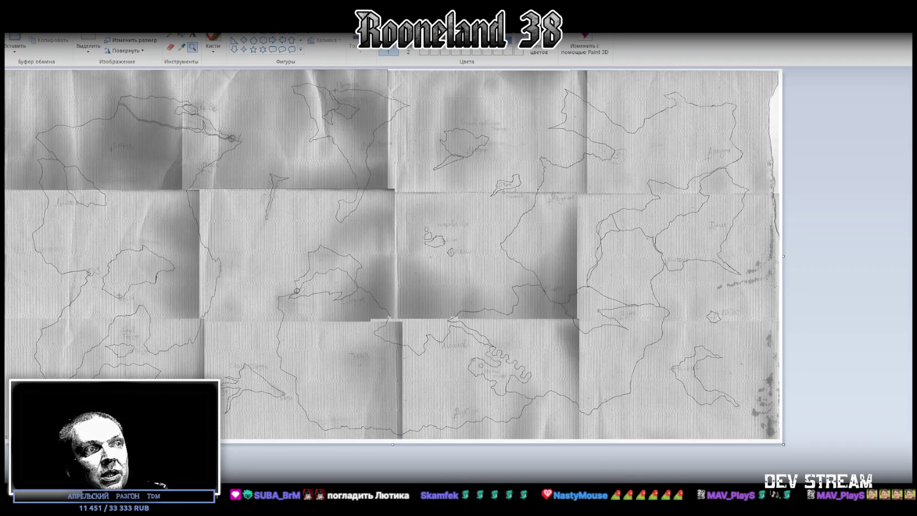
mouse_move(440, 496)
mouse_down()
mouse_move(439, 96)
mouse_move(403, 72)
mouse_up()
click(720, 72)
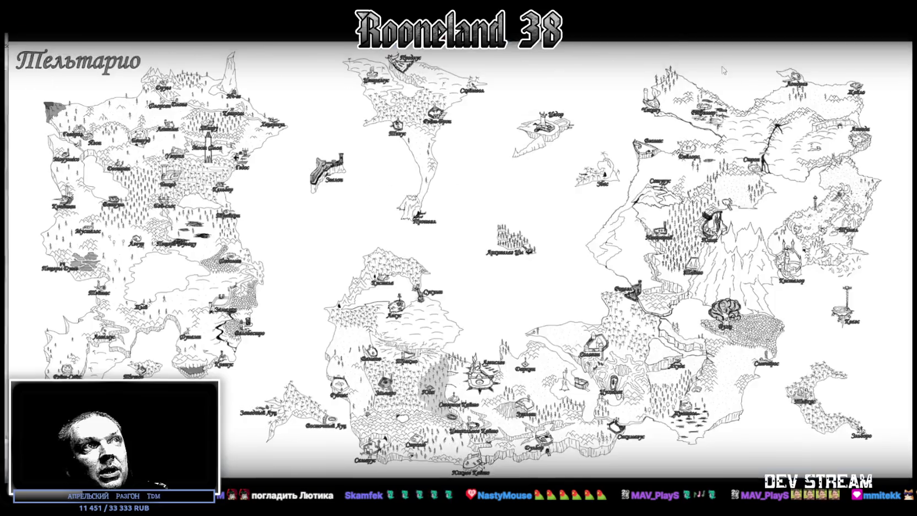
scroll(243, 282, up, 5)
scroll(243, 282, up, 2)
mouse_move(243, 282)
mouse_down()
mouse_move(381, 232)
mouse_move(393, 269)
mouse_up()
drag(363, 329, 451, 340)
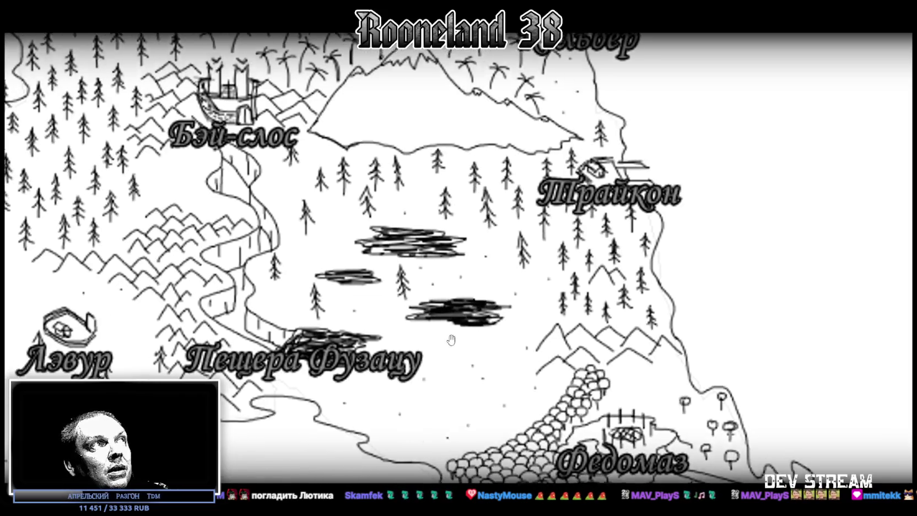
drag(142, 120, 332, 333)
drag(283, 240, 294, 334)
scroll(307, 352, down, 1)
scroll(308, 351, down, 3)
drag(473, 405, 319, 253)
mouse_move(492, 285)
mouse_down()
mouse_move(461, 229)
mouse_move(328, 131)
mouse_up()
mouse_move(542, 199)
mouse_down()
mouse_move(383, 142)
mouse_move(323, 133)
mouse_move(176, 182)
mouse_up()
mouse_move(473, 129)
mouse_down()
mouse_move(411, 152)
mouse_move(372, 349)
mouse_up()
scroll(372, 348, down, 3)
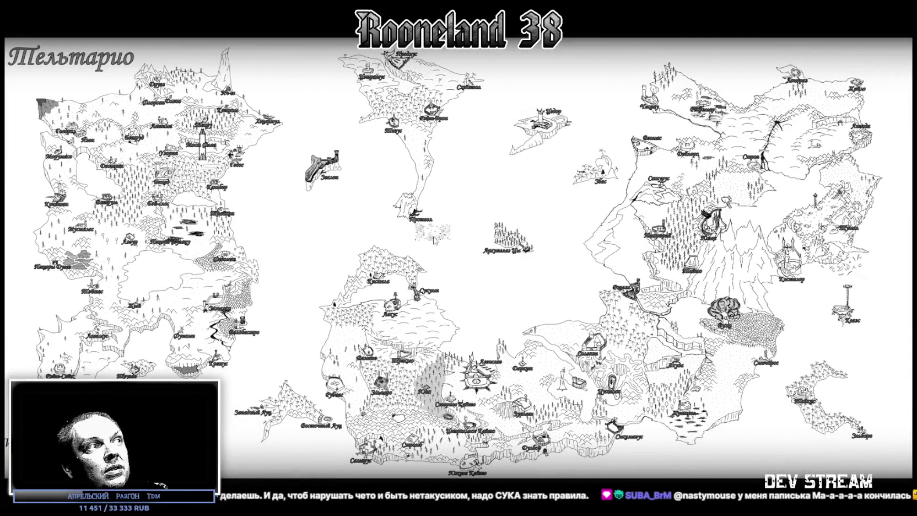
scroll(101, 324, up, 5)
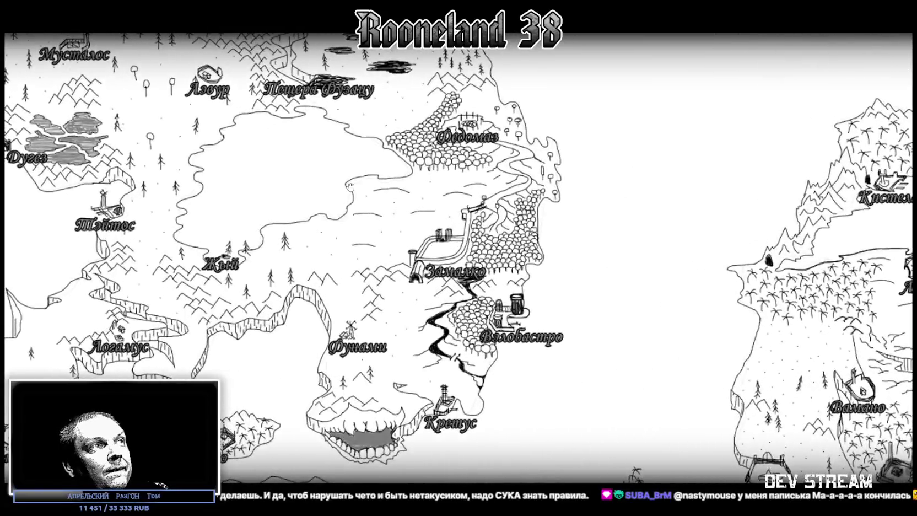
drag(350, 188, 347, 333)
key(alt+Tab)
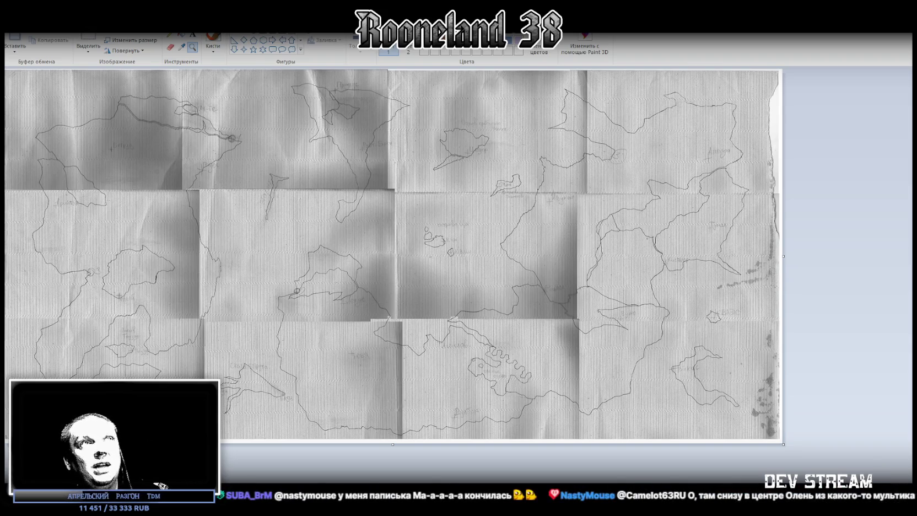
Switch from Paint back to the browser showing the enlarged throne-hall map
key(alt+Tab)
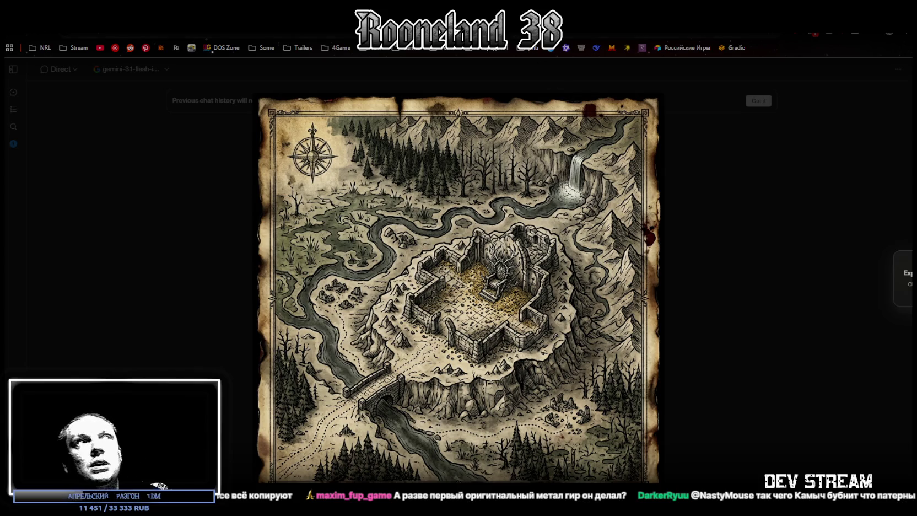
Close the current lightbox and view the bandit-camp map with gallows, tower ruins and village full size
click(782, 244)
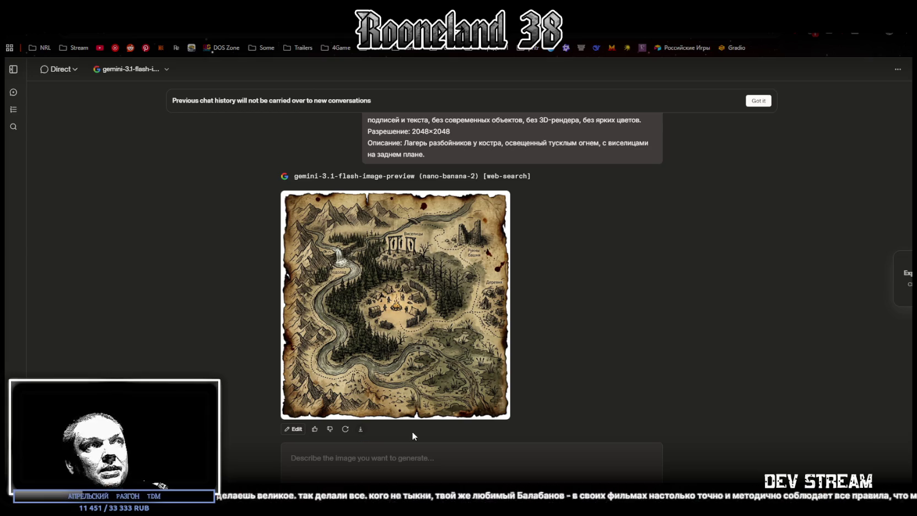
click(392, 306)
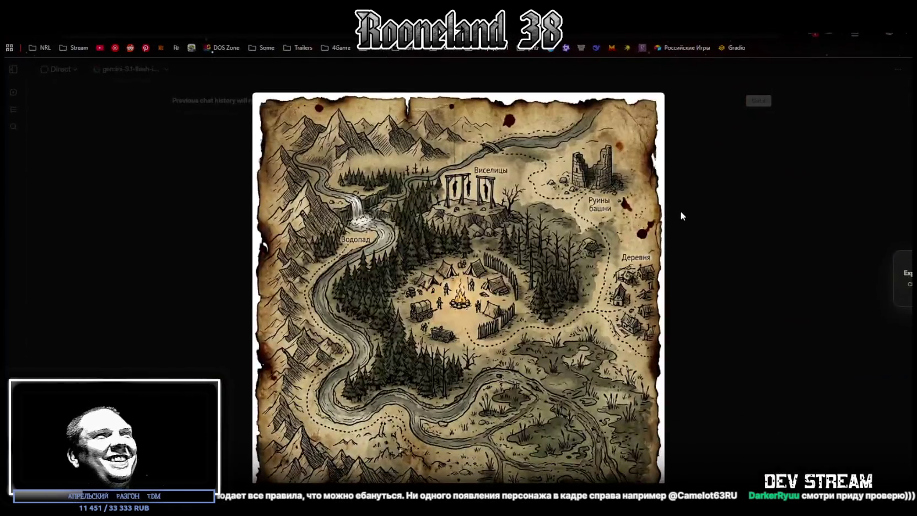
Close the enlarged bandit-camp map to get back to the LMArena chat
click(699, 249)
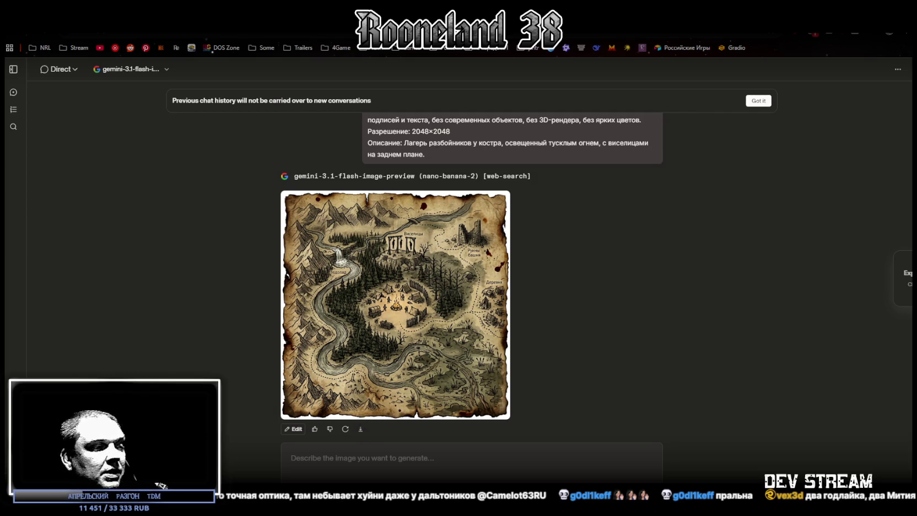
key(super+d)
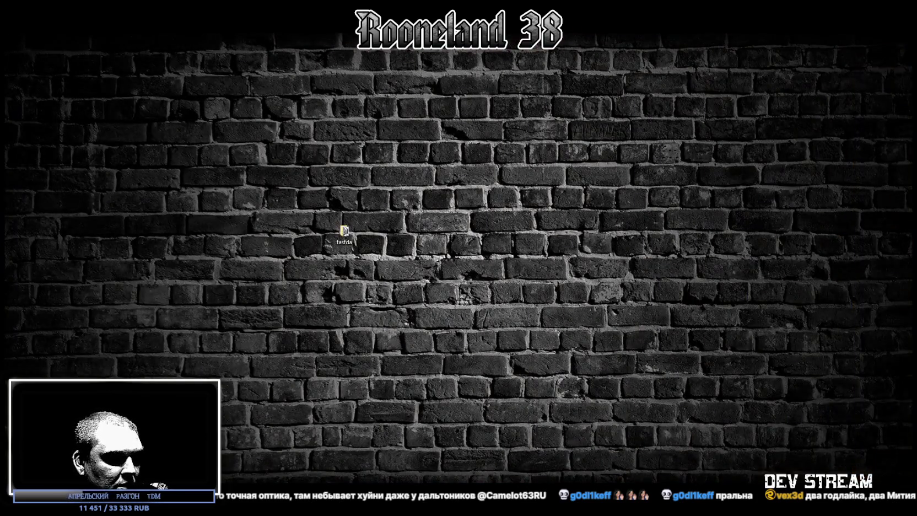
key(super+d)
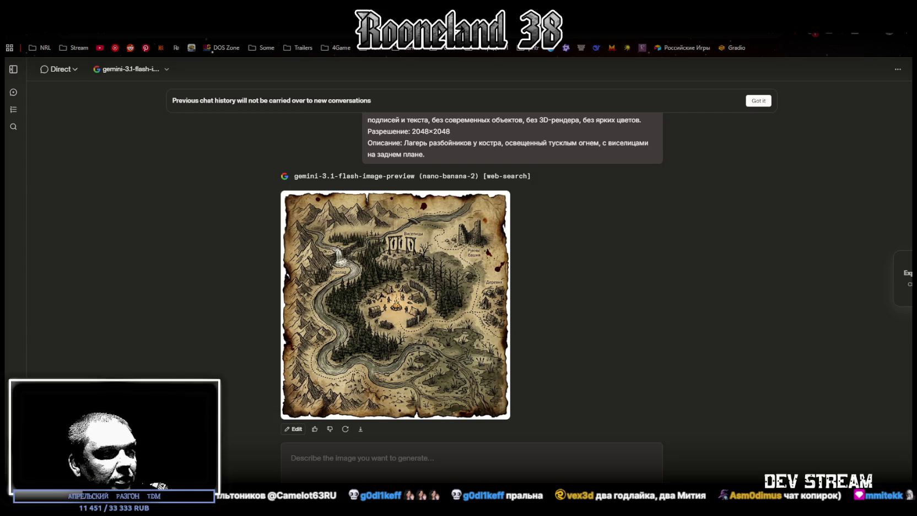
scroll(362, 207, up, 3)
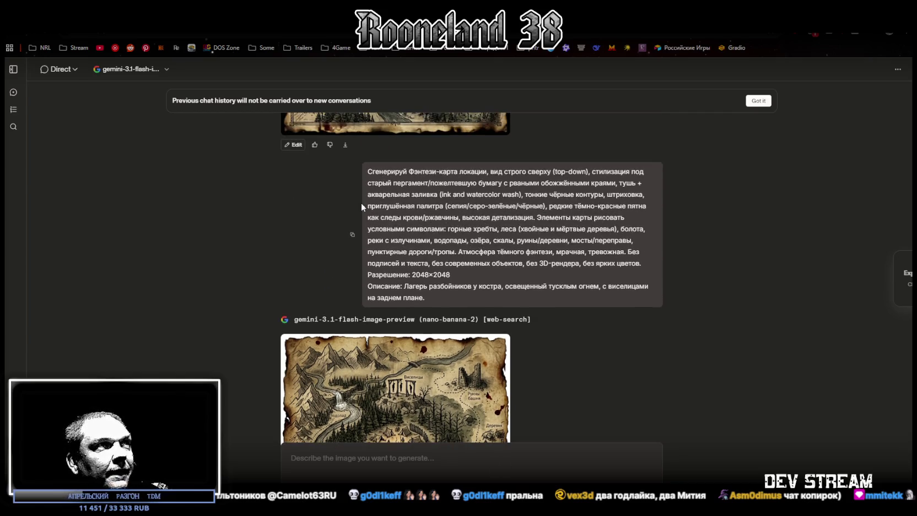
Resubmit the map prompt with its description replaced by a forbidden-knowledge library scene
click(409, 459)
text(Сгенерируй Фэнтези-карта локации, вид строго сверху (top-down), стилизация под старый пергамент/пожелтевшую бумагу с рваными обожжёнными краями, тушь + акварельная заливка (ink and watercolor wash), тонкие чёрные контуры, штриховка, приглушённая палитра (сепия/серо-зелёные/чёрные), редкие тёмно-красные пятна как следы крови/ржавчины, высокая детализация. Элементы карты рисовать условными символами: горные хребты, леса (хвойные и мёртвые деревья), болота, реки с излучинами, водопады, озёра, скалы, руины/деревни, мосты/переправы, пунктирные дороги/тропы. Атмосфера тёмного фэнтези, мрачная, тревожная. Без подписей и текста, без современных объектов, без 3D-рендера, без ярких цветов. Разрешение: 2048×2048 Описание: Лагерь разбойников у костра, освещенный тусклым огнем, с виселицами на заднем плане.)
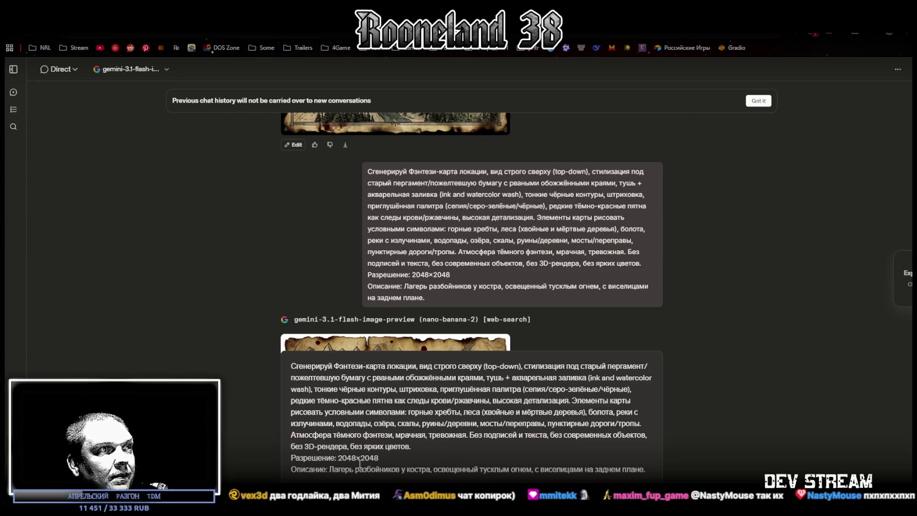
drag(329, 469, 669, 468)
text(Библиотека запретных знаний, где книги летают сами по себе, а страницы шепчут безумные истины.)
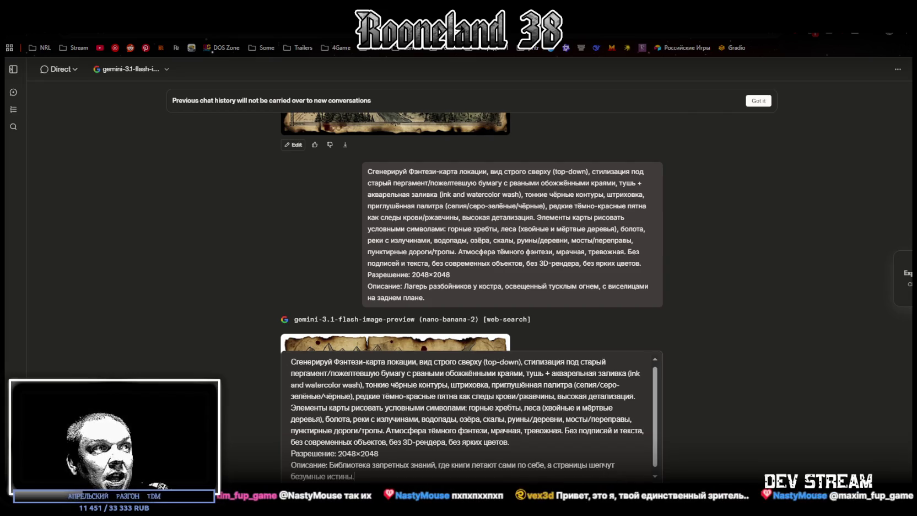
key(Return)
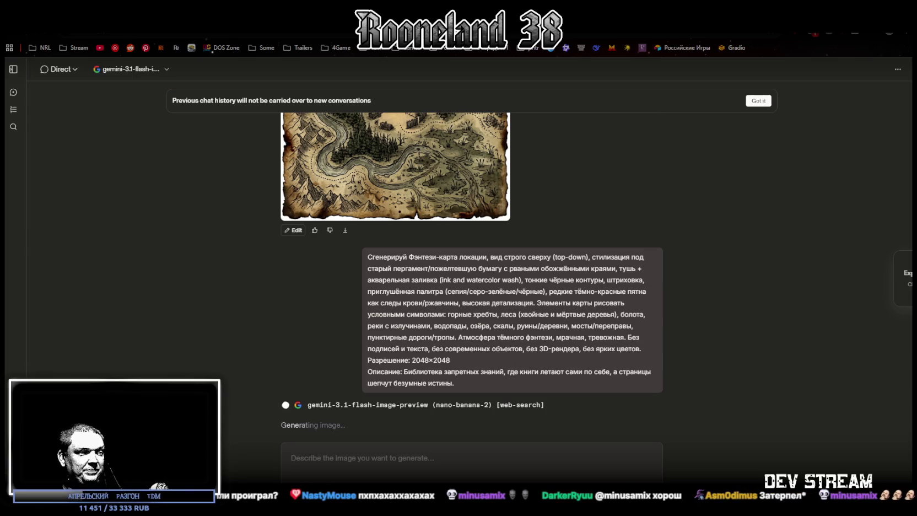
Hide the browser and bring up the Camelot63RU потоки streams spreadsheet
key(super+d)
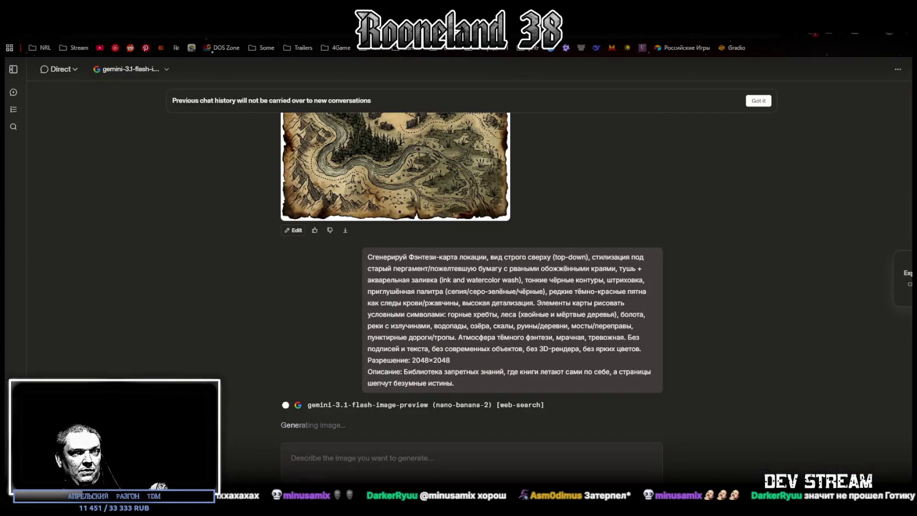
key(alt+Tab)
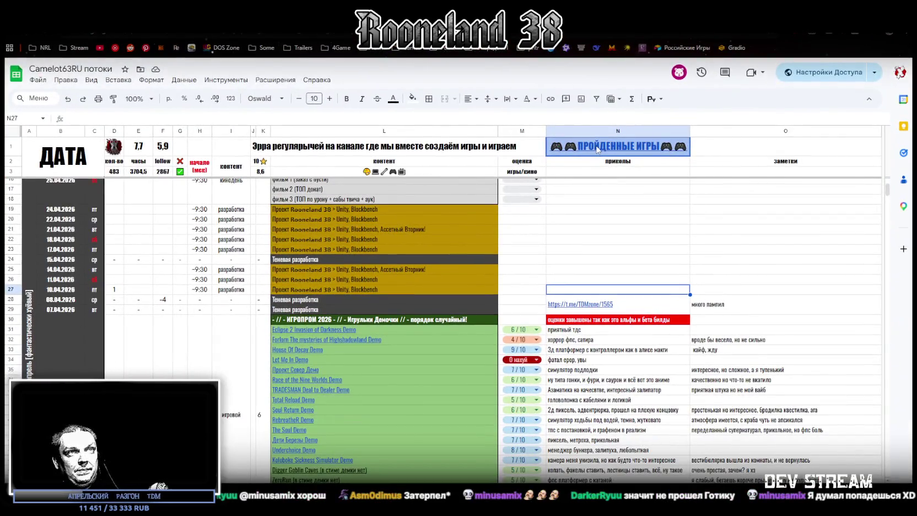
mouse_move(611, 147)
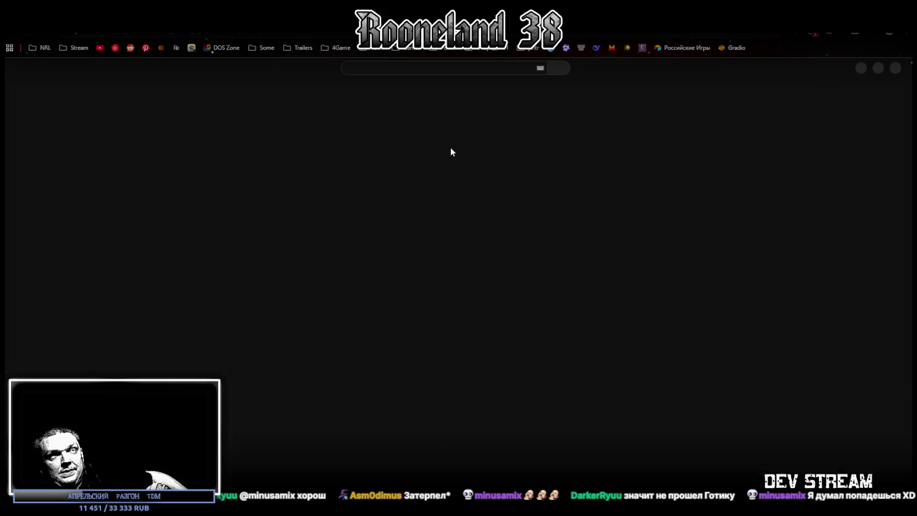
Scroll through the 38-video Пройдено playlist, then return to the streams spreadsheet tab
scroll(436, 220, down, 5)
scroll(427, 208, down, 9)
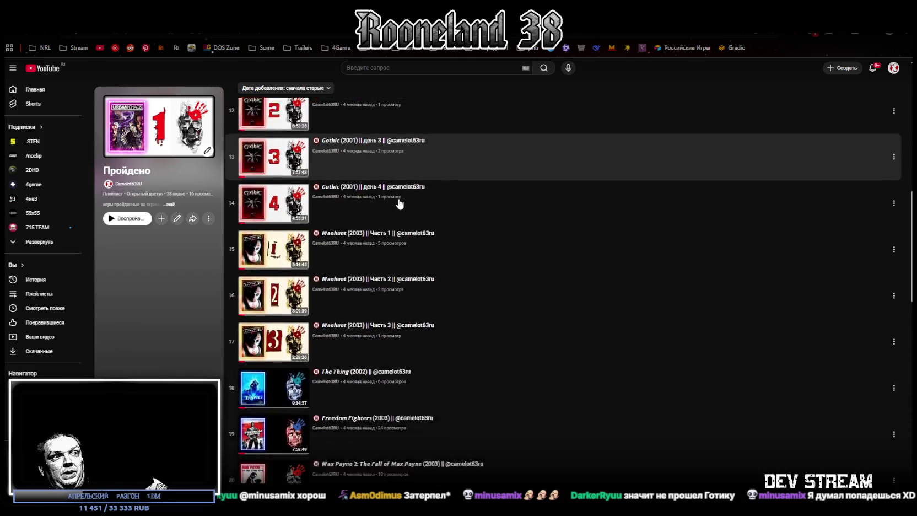
scroll(399, 204, down, 4)
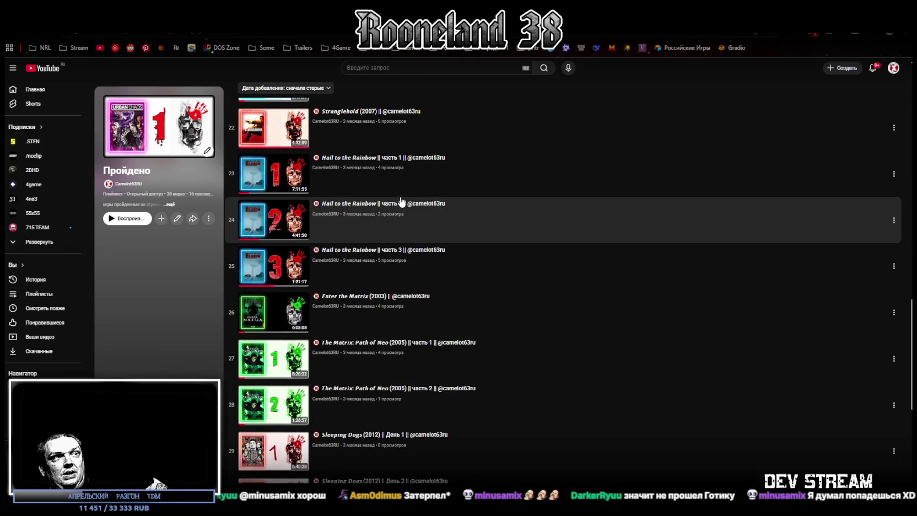
scroll(380, 205, down, 1)
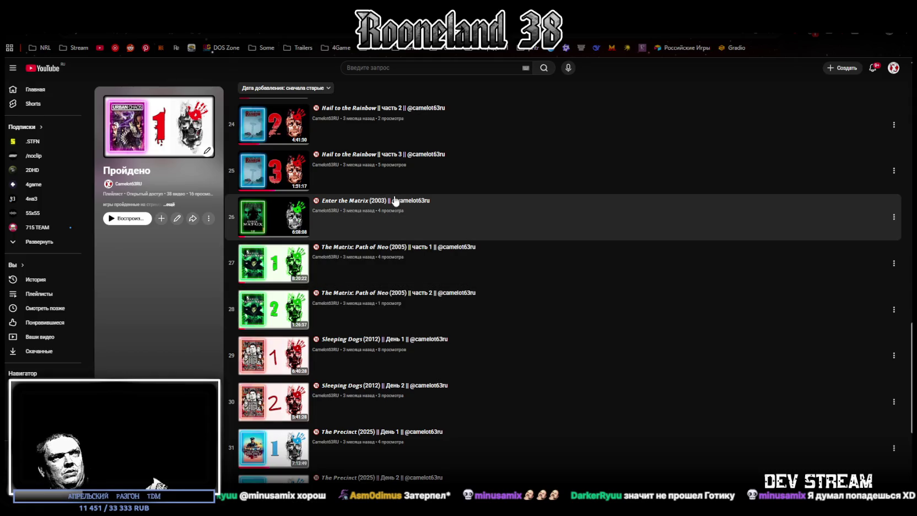
scroll(451, 239, down, 1)
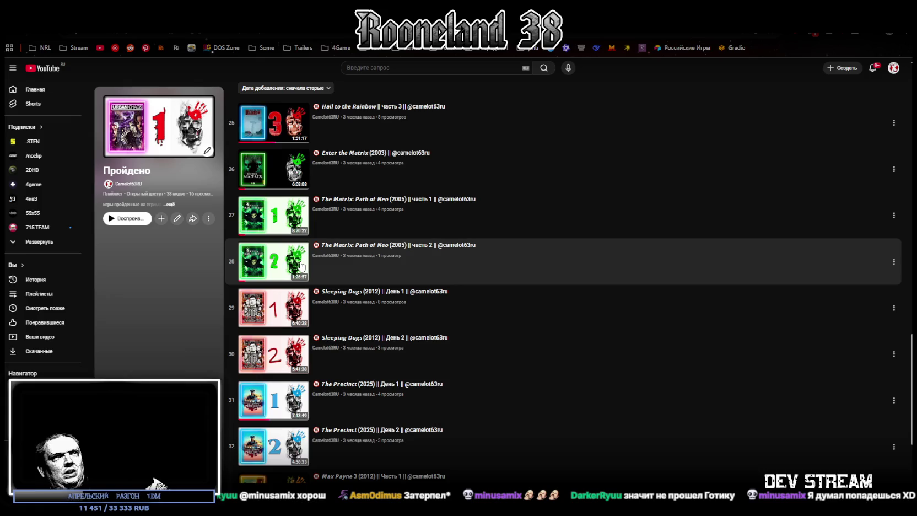
scroll(526, 254, down, 5)
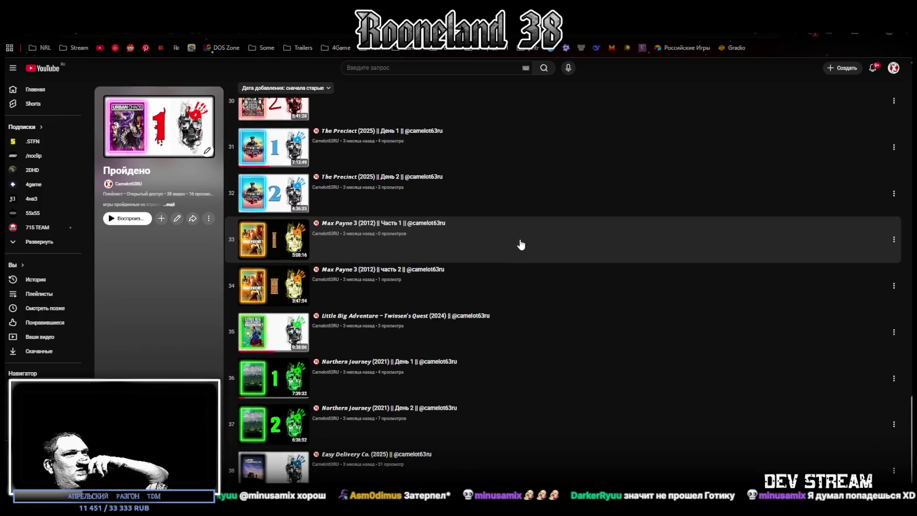
scroll(521, 244, up, 15)
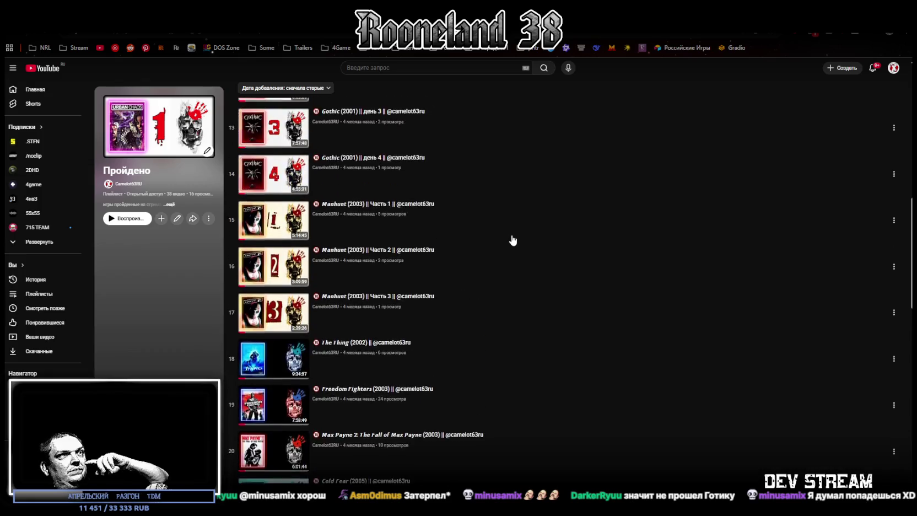
scroll(512, 240, up, 4)
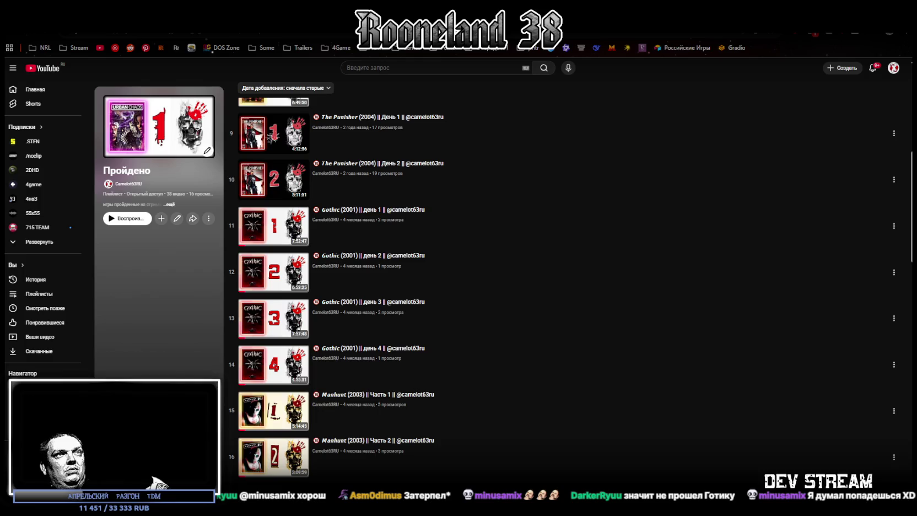
key(ctrl+Tab)
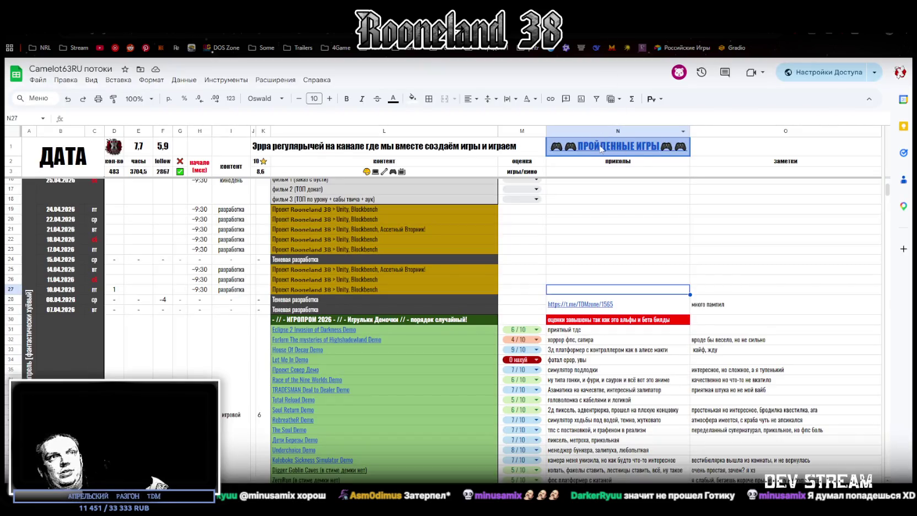
Scroll the Пройдено playlist from its first videos down to the Matrix and Sleeping Dogs entries
key(ctrl+shift+Tab)
scroll(418, 323, up, 5)
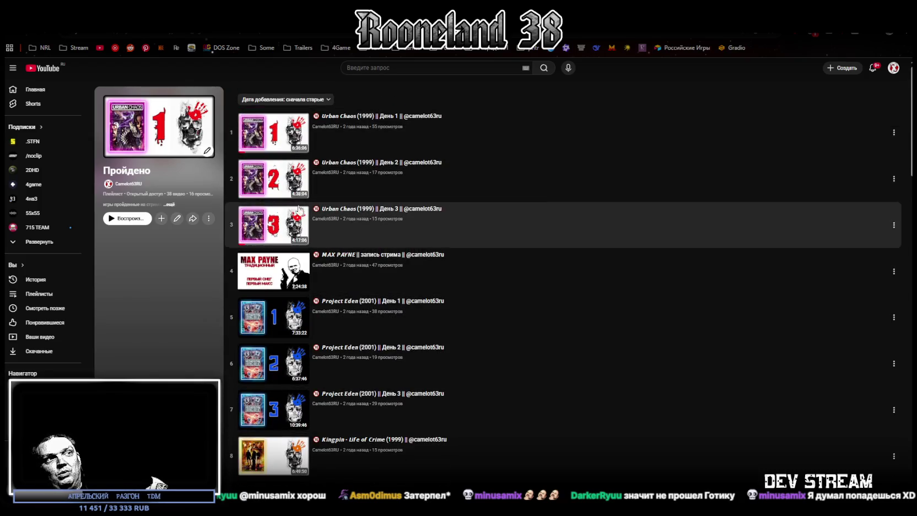
scroll(419, 199, down, 3)
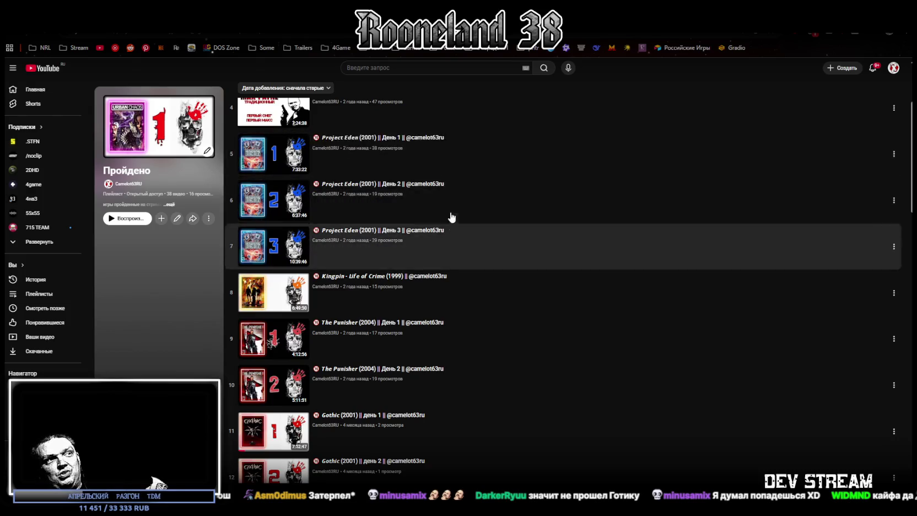
scroll(481, 286, down, 1)
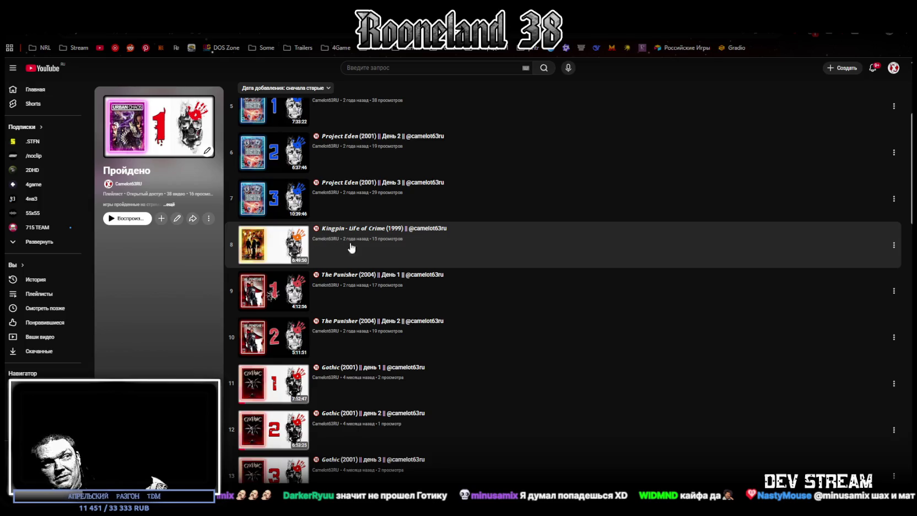
scroll(508, 297, down, 7)
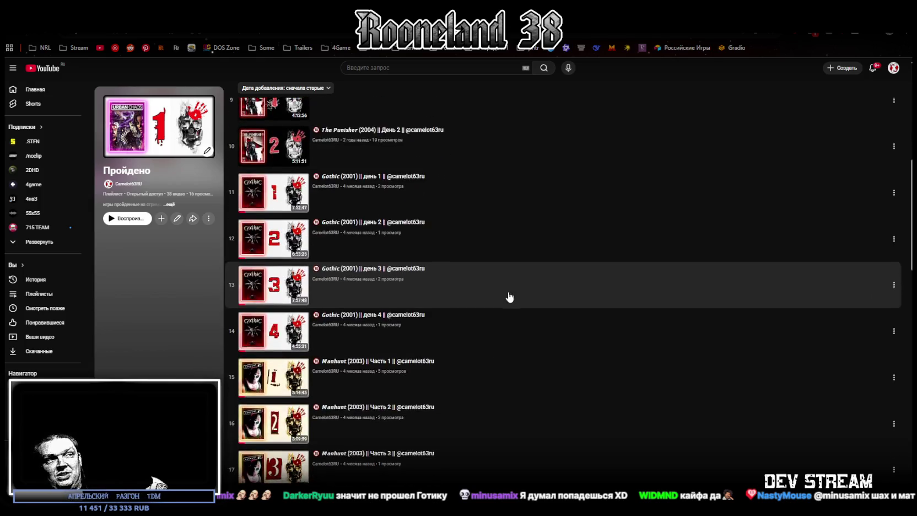
scroll(511, 298, down, 4)
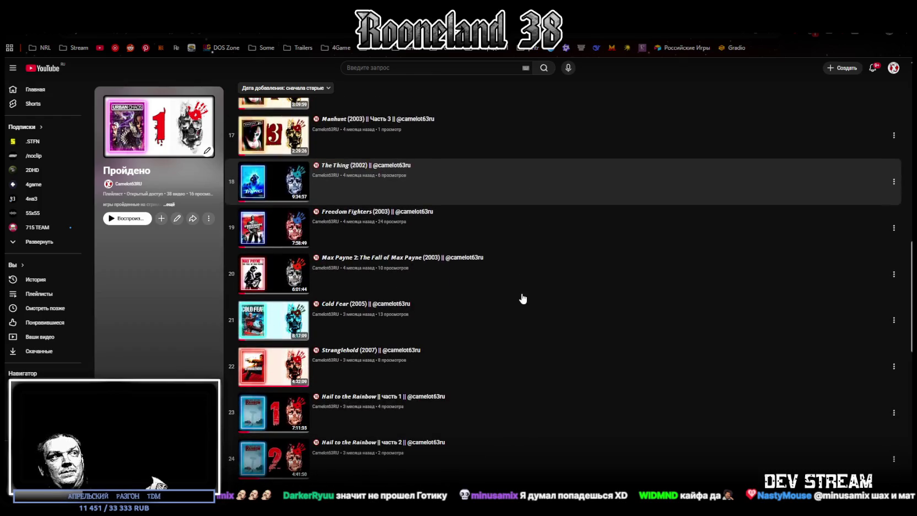
scroll(592, 312, down, 1)
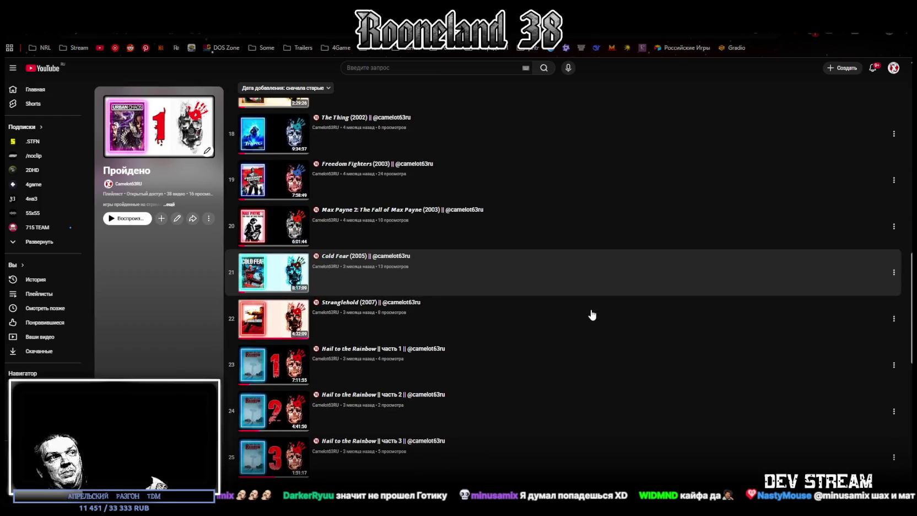
scroll(590, 313, down, 1)
scroll(586, 304, up, 1)
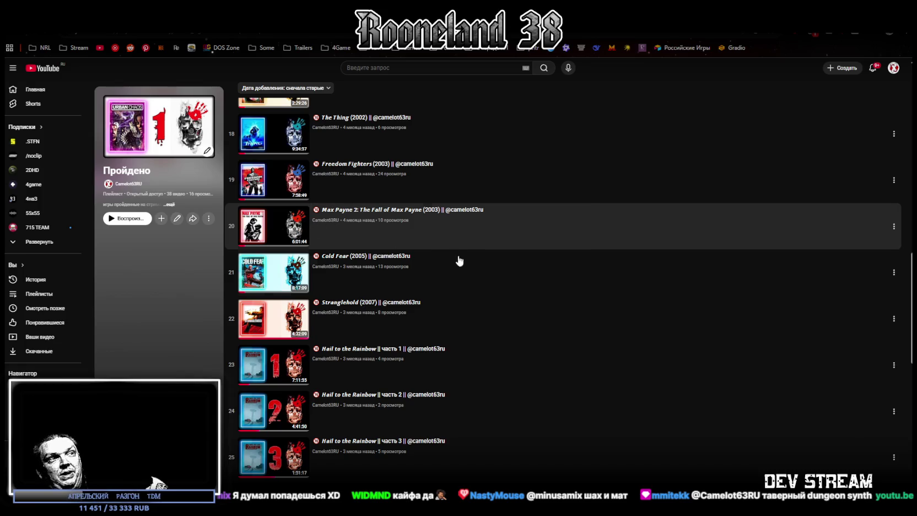
scroll(499, 287, down, 2)
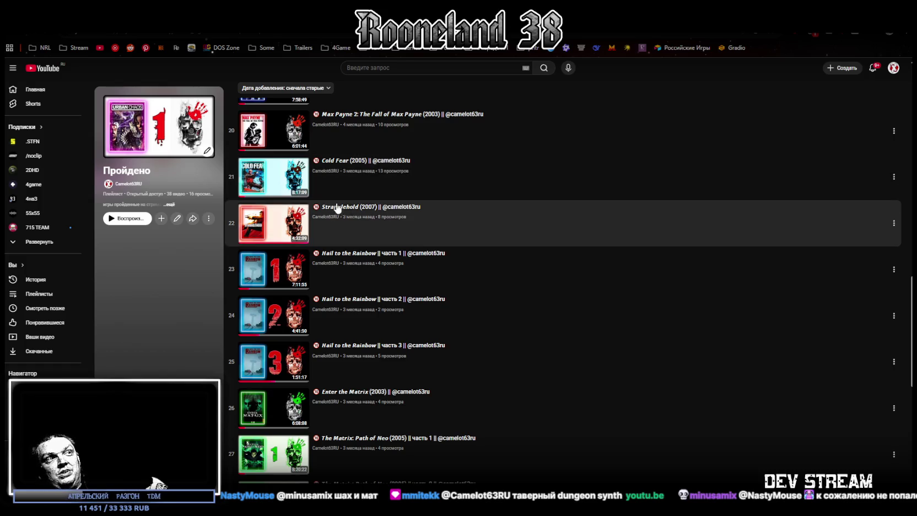
scroll(455, 326, down, 5)
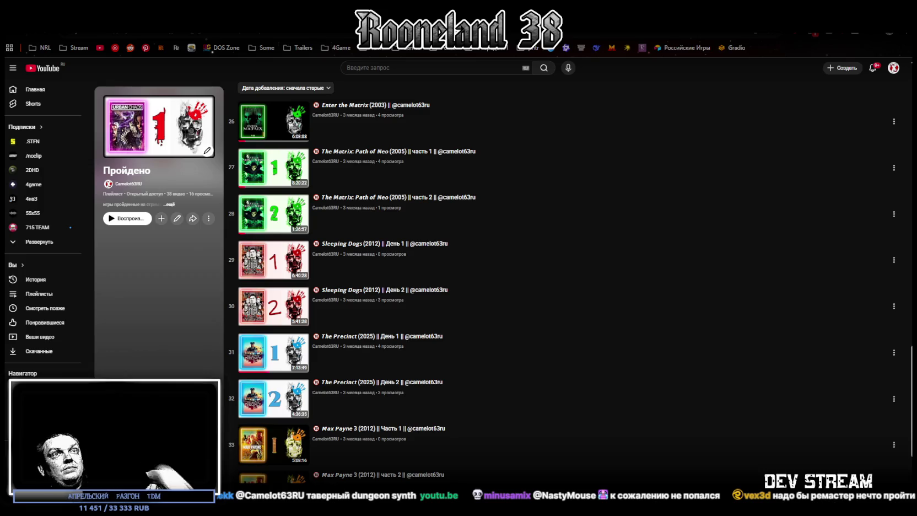
key(ctrl+Tab)
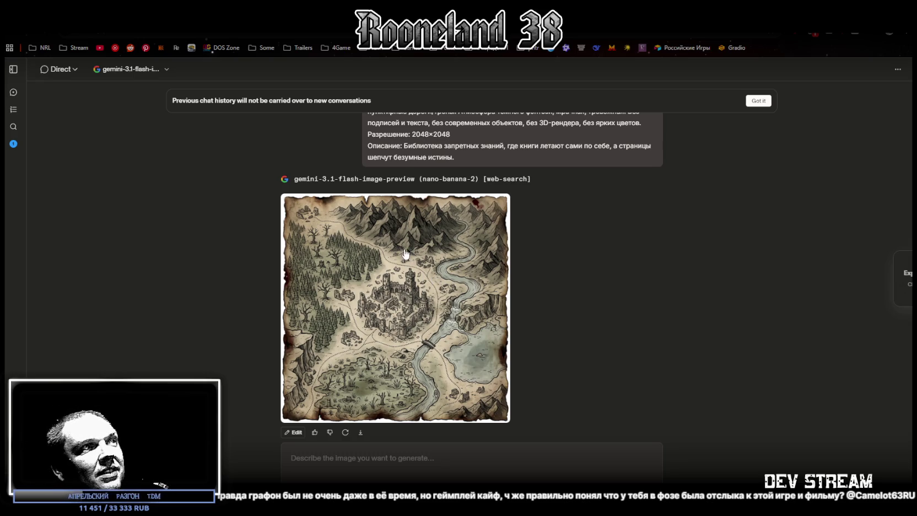
Paste the map prompt, swap its description for the murky, rat-filled sewer with ritual traces, and send
scroll(386, 415, down, 1)
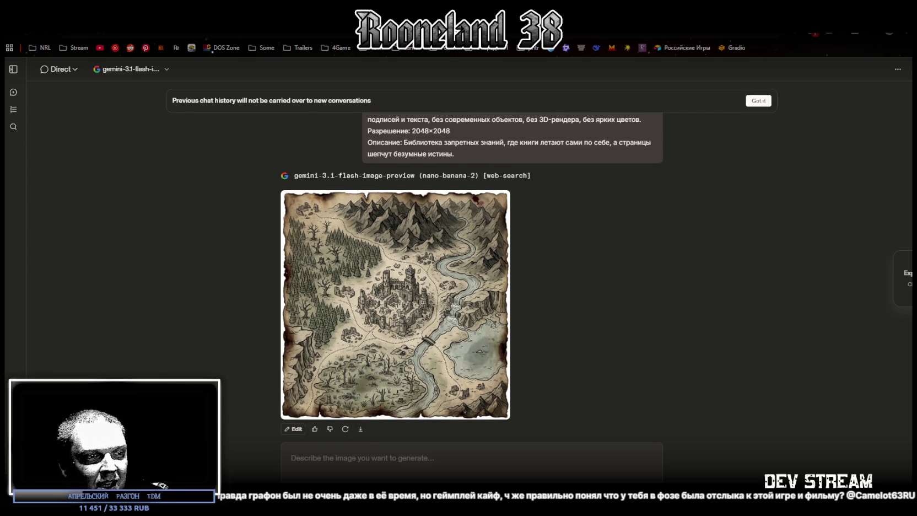
scroll(386, 284, up, 3)
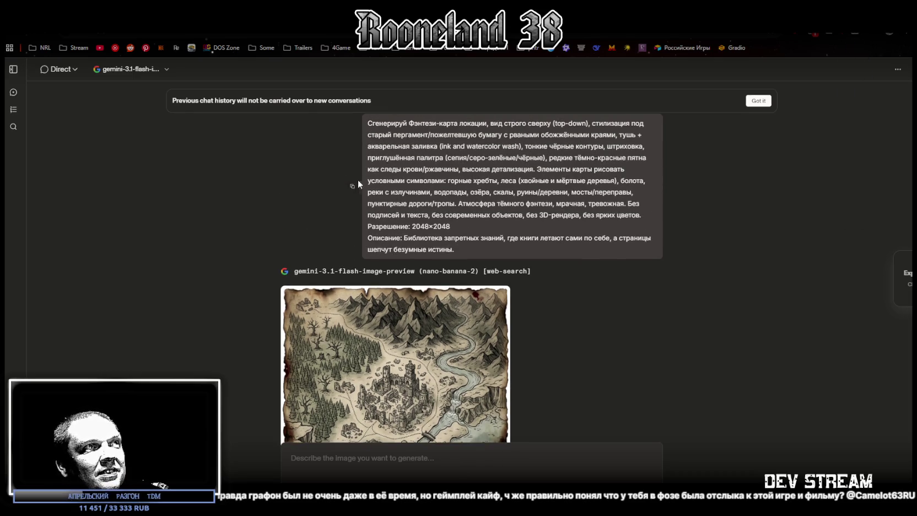
scroll(598, 364, down, 3)
click(416, 454)
text(Сгенерируй Фэнтези-карта локации, вид строго сверху (top-down), стилизация под старый пергамент/пожелтевшую бумагу с рваными обожжёнными краями, тушь + акварельная заливка (ink and watercolor wash), тонкие чёрные контуры, штриховка, приглушённая палитра (сепия/серо-зелёные/чёрные), редкие тёмно-красные пятна как следы крови/ржавчины, высокая детализация. Элементы карты рисовать условными символами: горные хребты, леса (хвойные и мёртвые деревья), болота, реки с излучинами, водопады, озёра, скалы, руины/деревни, мосты/переправы, пунктирные дороги/тропы. Атмосфера тёмного фэнтези, мрачная, тревожная. Без подписей и текста, без современных объектов, без 3D-рендера, без ярких цветов. Разрешение: 2048×2048 Описание: Библиотека запретных знаний, где книги летают сами по себе, а страницы шепчут безумные истины.)
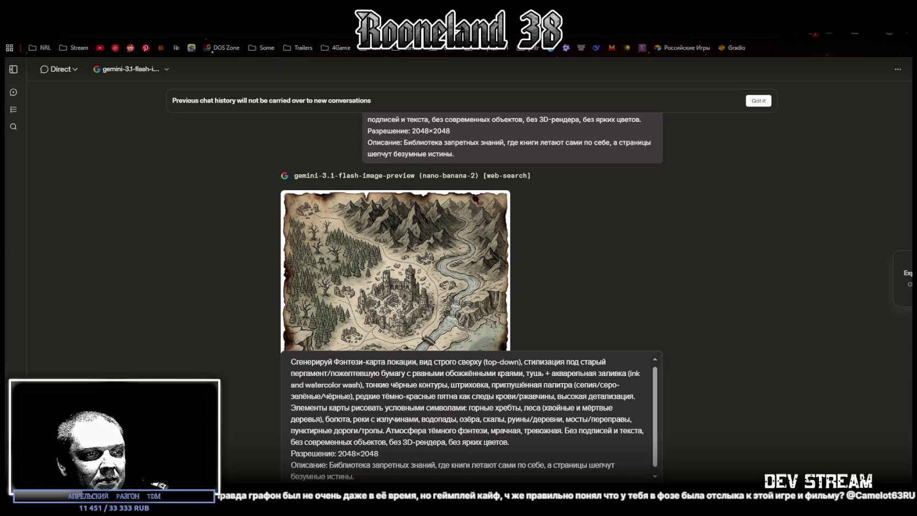
scroll(386, 459, down, 1)
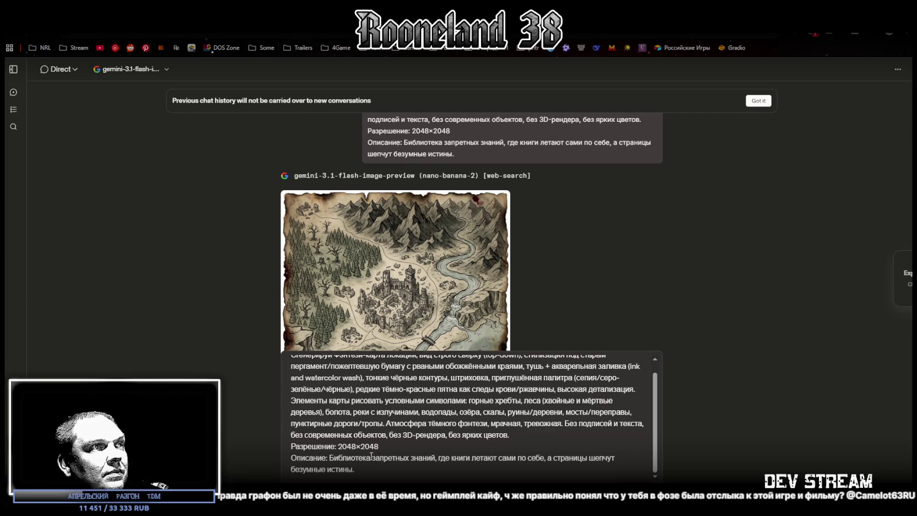
drag(330, 455, 391, 471)
text(Канализация города, заполненная мутной водой, крысами и следами кровавых ритуалов на стенах.)
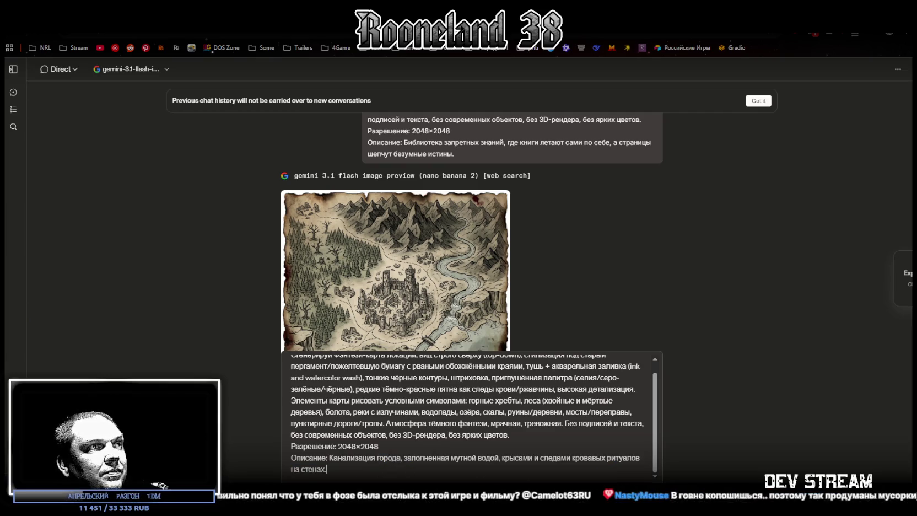
key(Return)
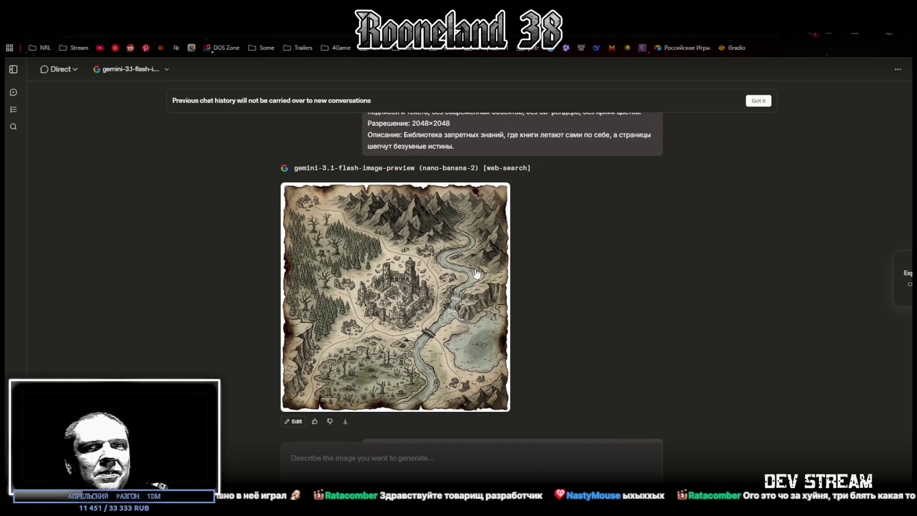
Check the Unity editor and the generating sewer map, then switch to Samson's Steam store page
key(alt+Tab)
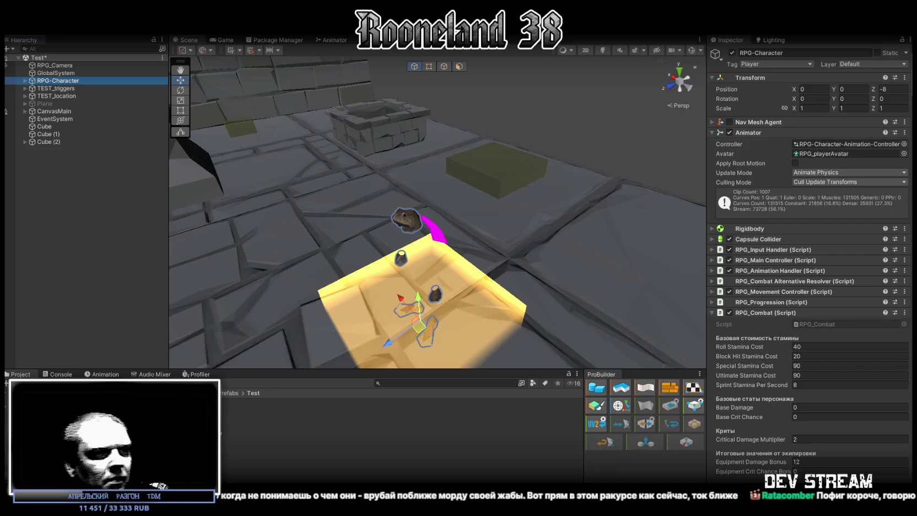
key(alt+Tab)
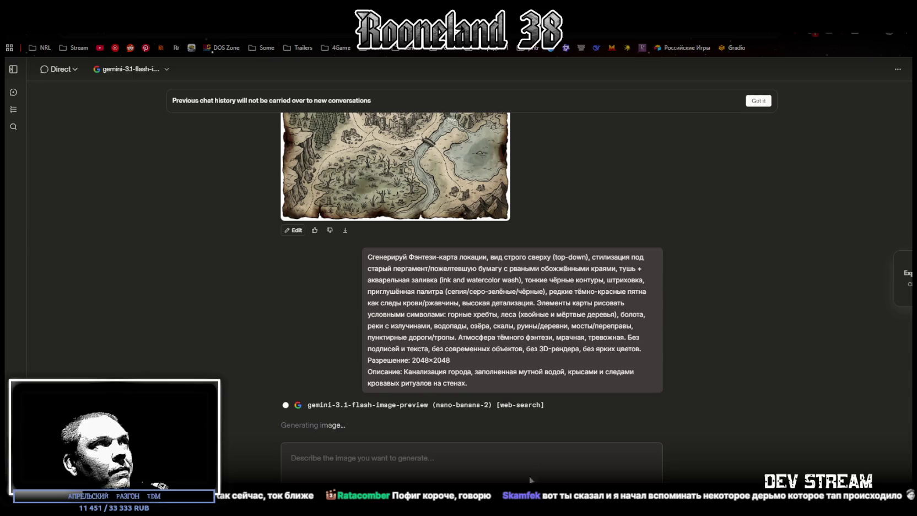
key(alt+Tab)
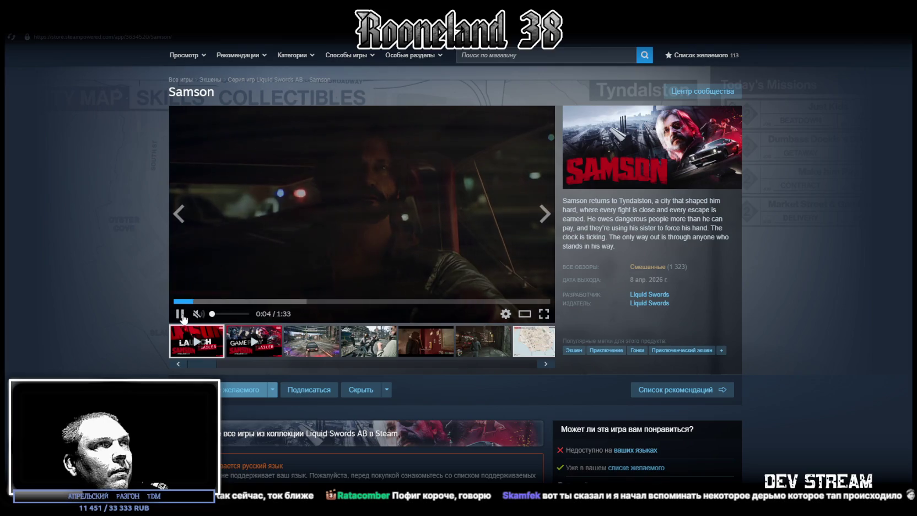
Jump to Samson's user reviews on Steam and remove the language filter
mouse_move(652, 270)
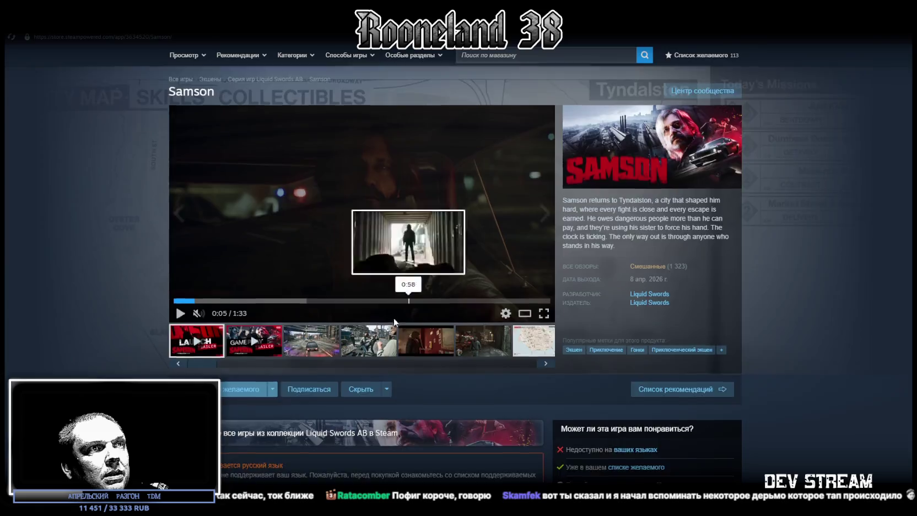
scroll(386, 317, down, 8)
scroll(375, 317, up, 6)
scroll(622, 167, up, 2)
mouse_move(648, 222)
click(649, 220)
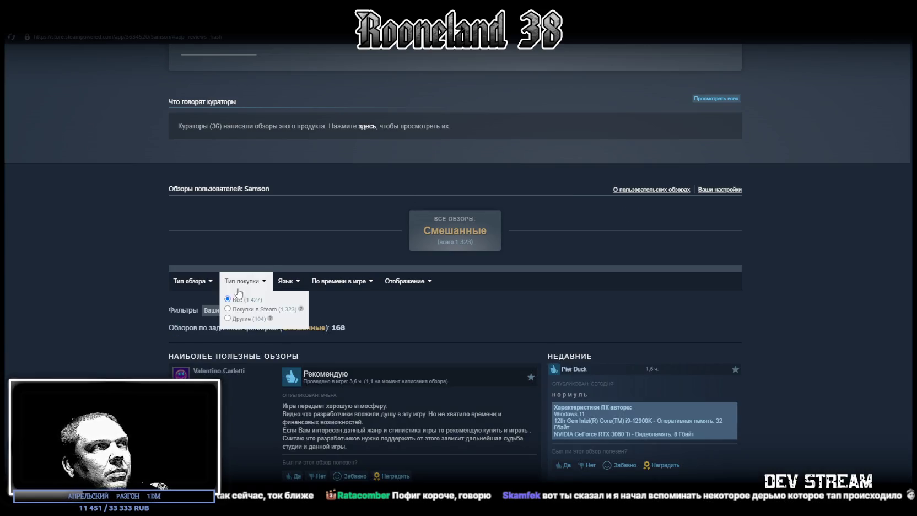
click(243, 311)
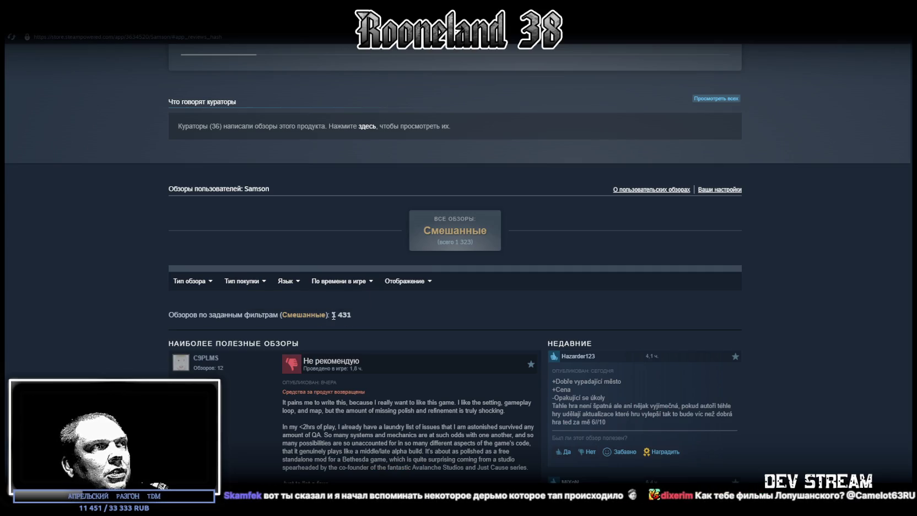
Filter the user reviews to show only purchases made outside Steam
scroll(810, 312, up, 20)
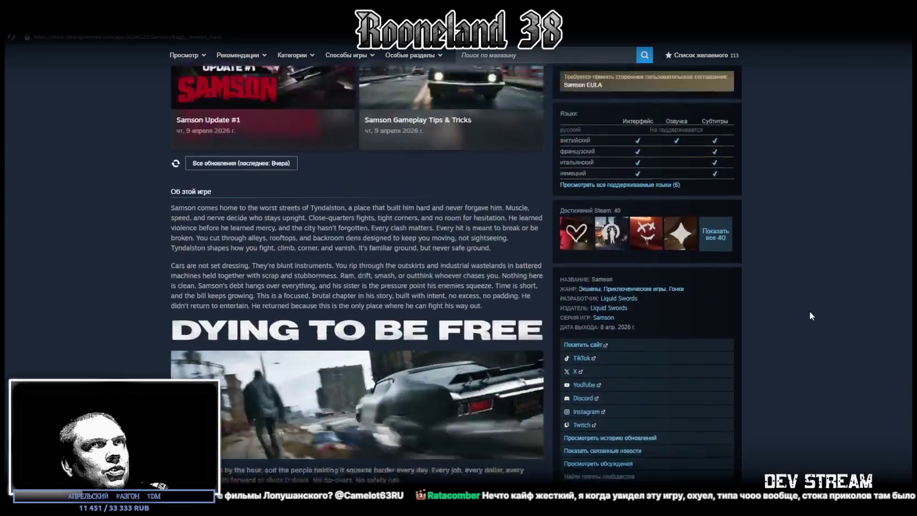
scroll(805, 309, up, 1)
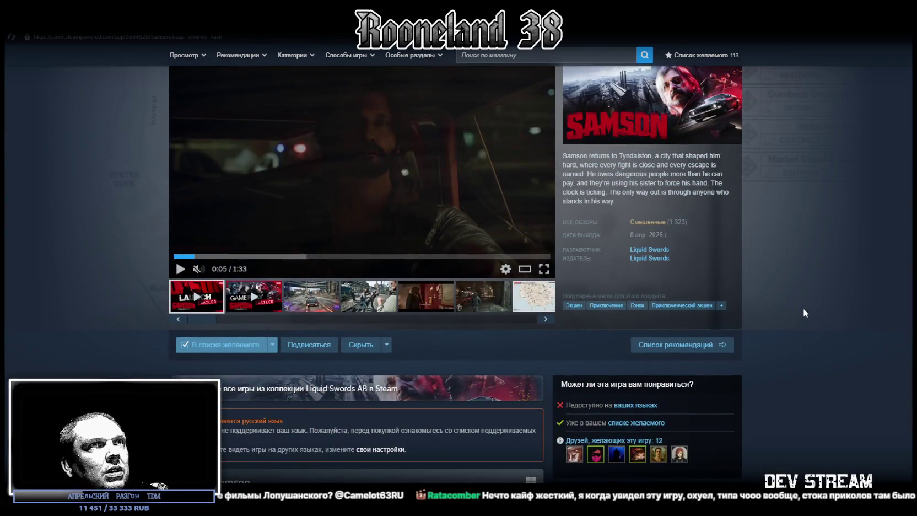
click(651, 222)
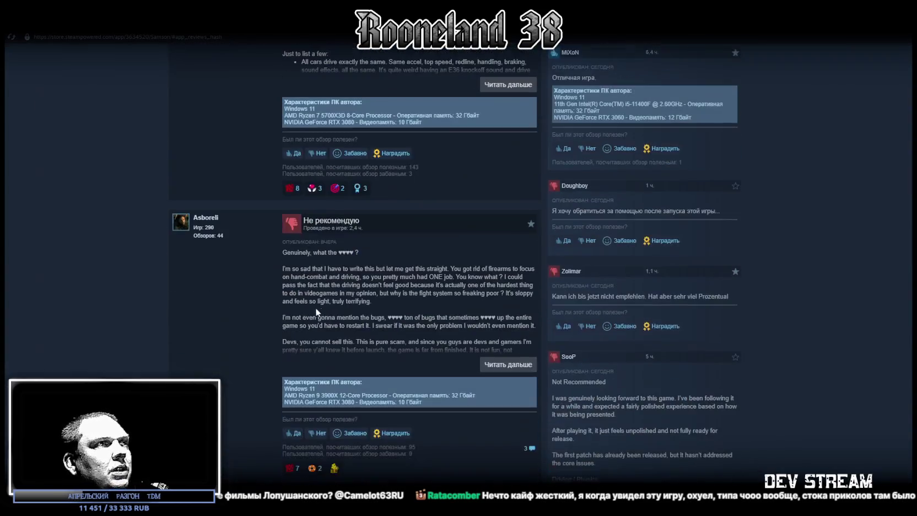
scroll(316, 308, up, 10)
scroll(261, 294, down, 2)
mouse_move(197, 282)
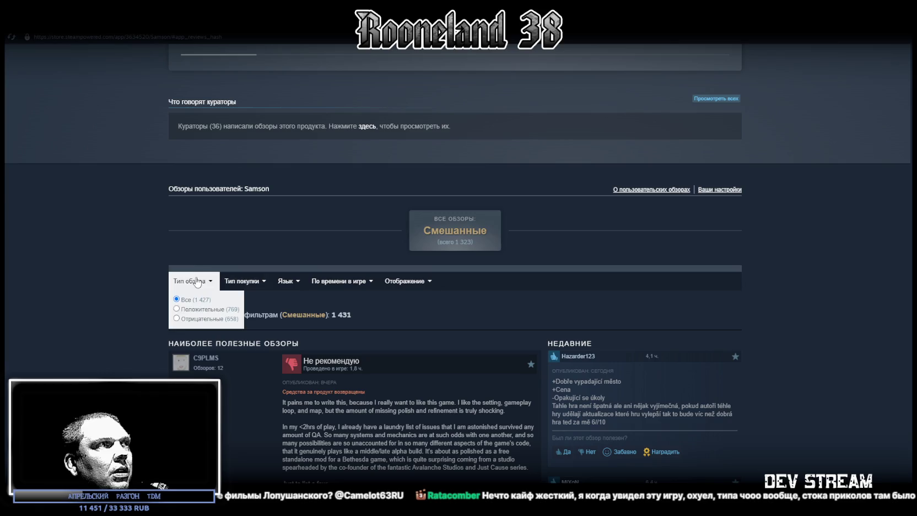
mouse_move(245, 283)
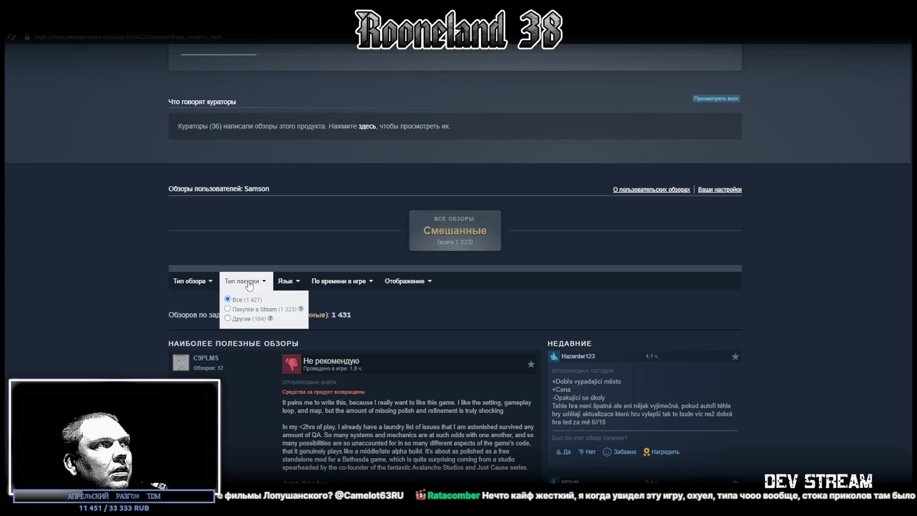
click(226, 318)
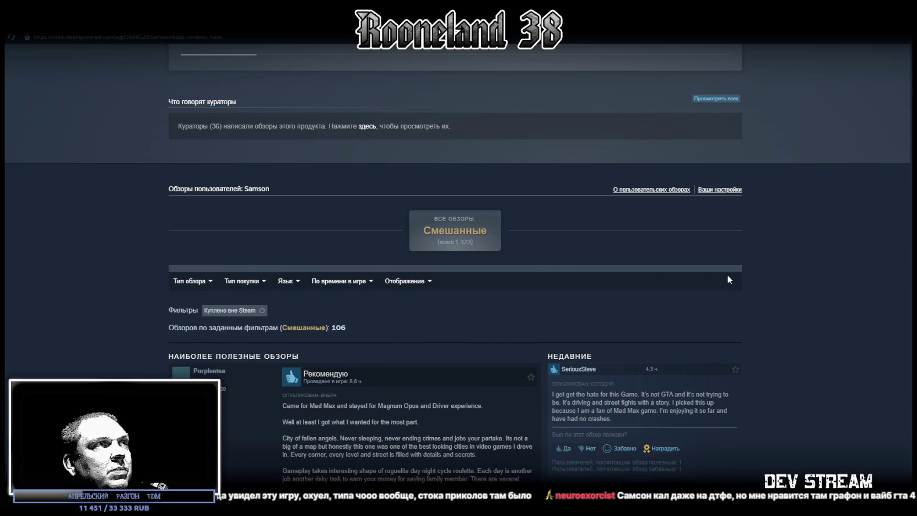
scroll(551, 301, down, 2)
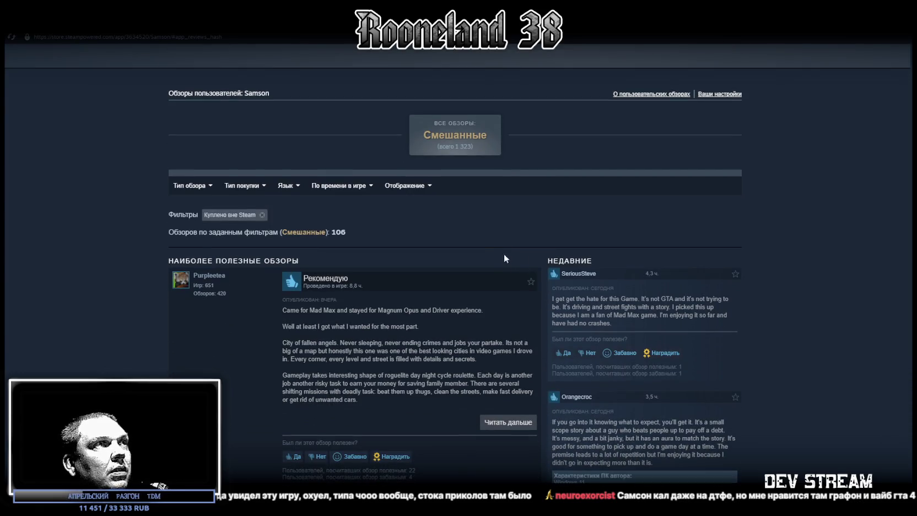
scroll(479, 248, down, 5)
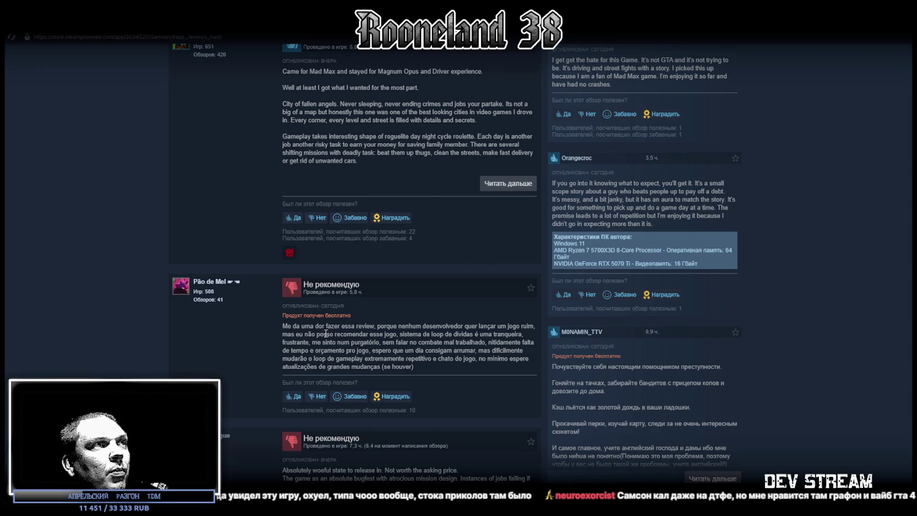
Read a recent review in full, highlight its 'AI SLOP' phrase, and return to Unity
scroll(356, 329, up, 5)
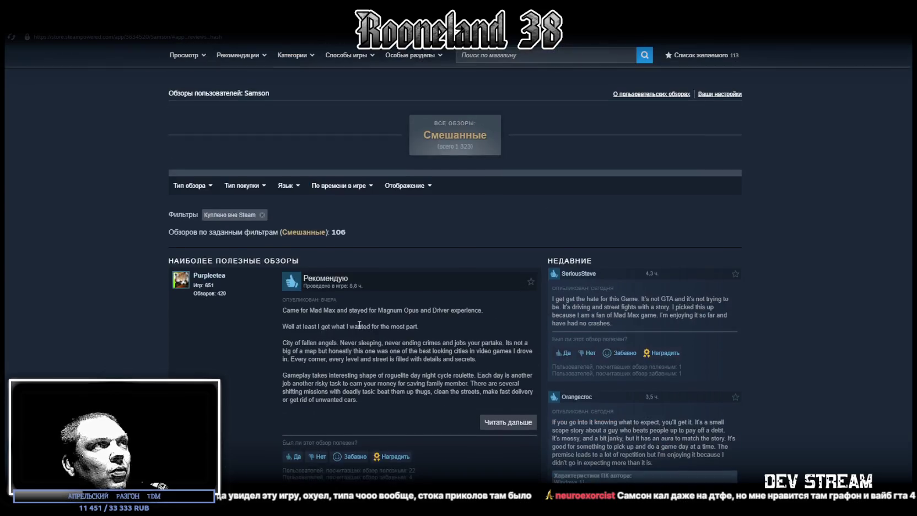
scroll(356, 326, down, 4)
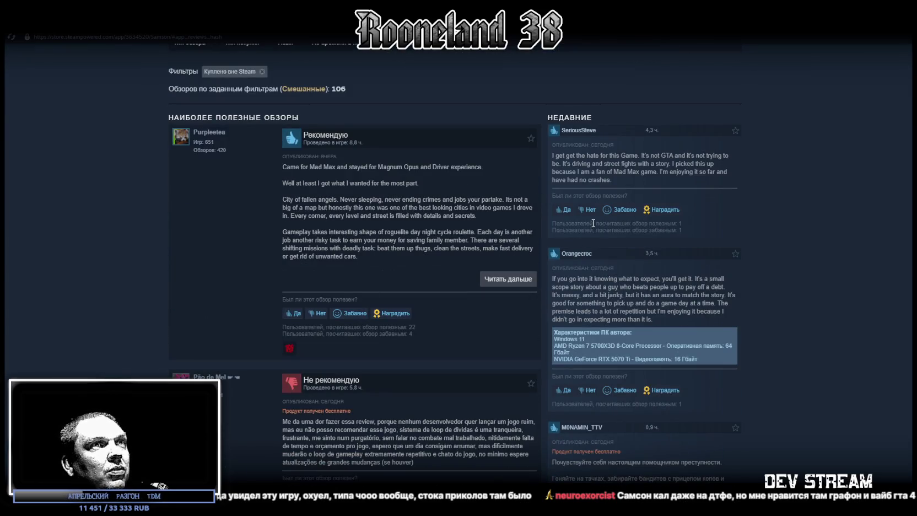
click(729, 338)
scroll(730, 334, down, 5)
scroll(713, 331, down, 1)
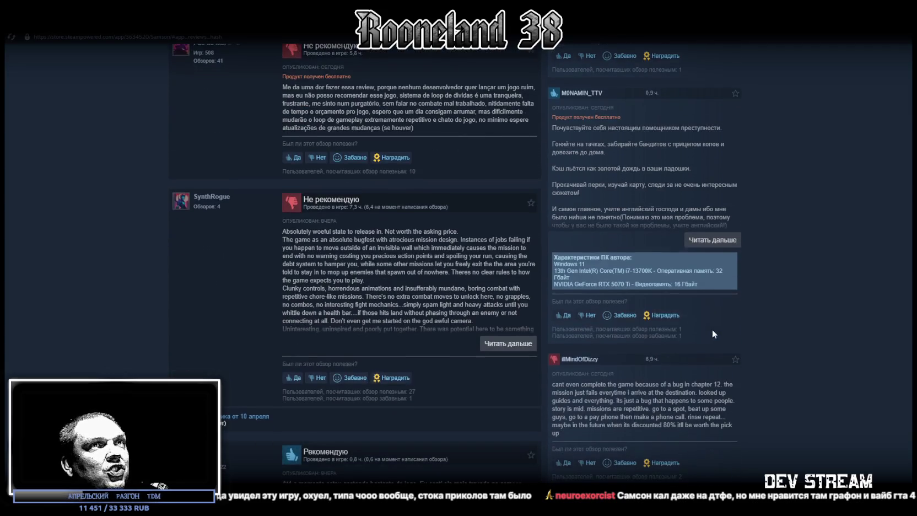
scroll(708, 333, down, 10)
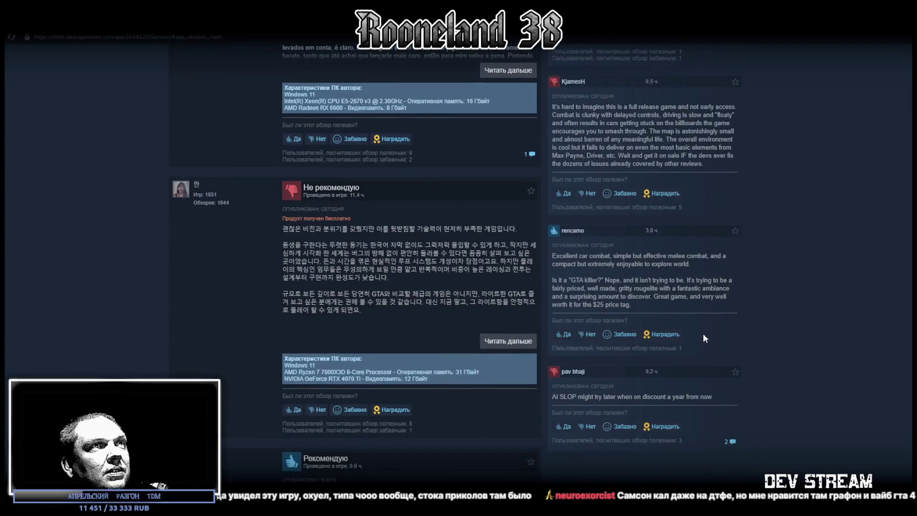
scroll(693, 332, down, 5)
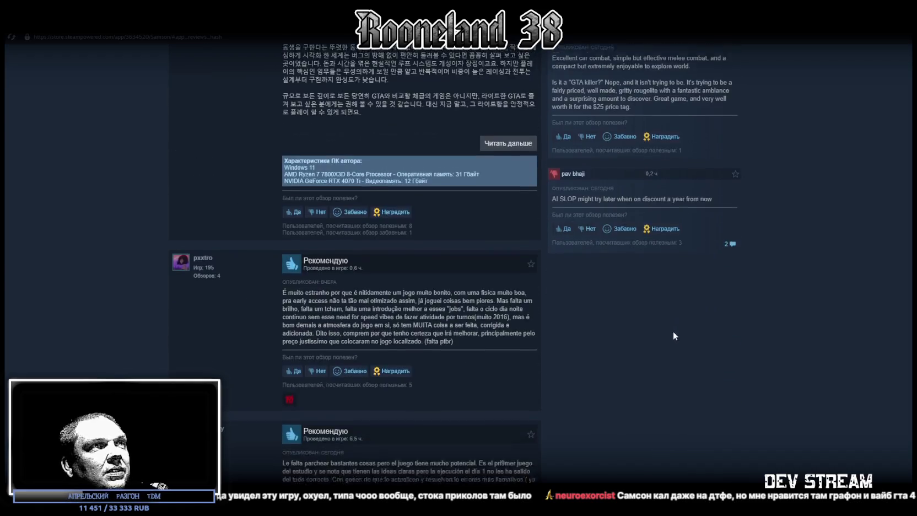
drag(573, 110, 557, 109)
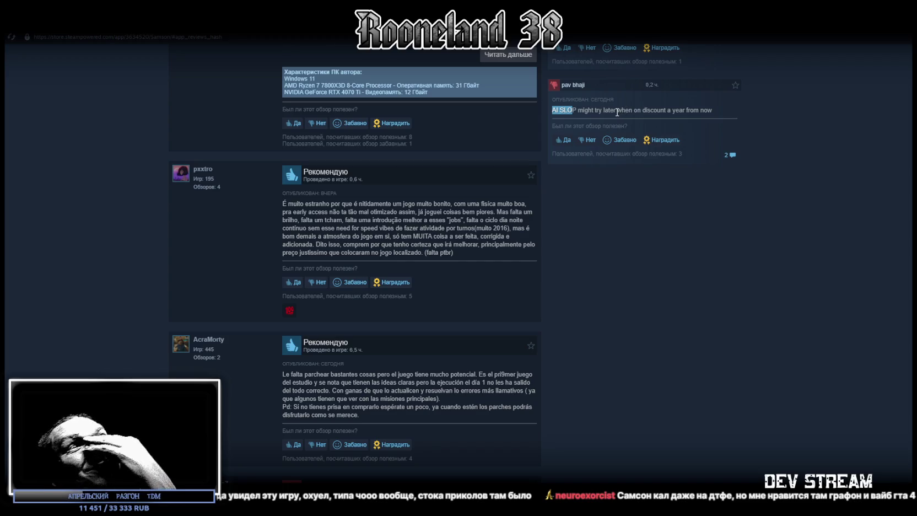
scroll(535, 261, up, 2)
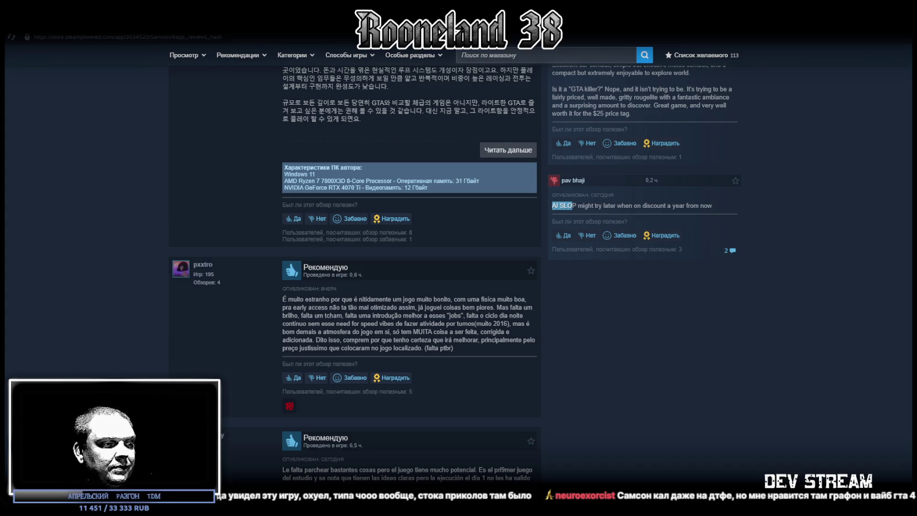
key(alt+Tab)
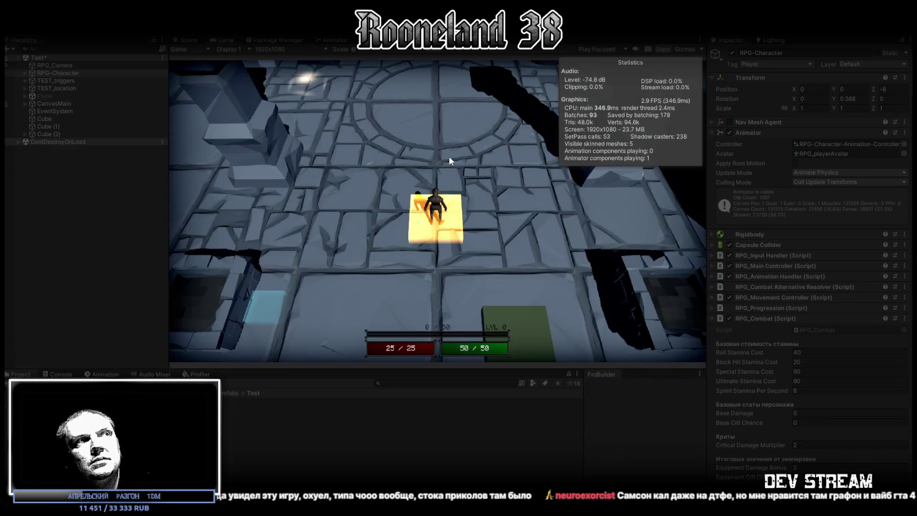
Walk and sprint the knight around the dungeon using S, Shift+A/W/D and W
key(s)
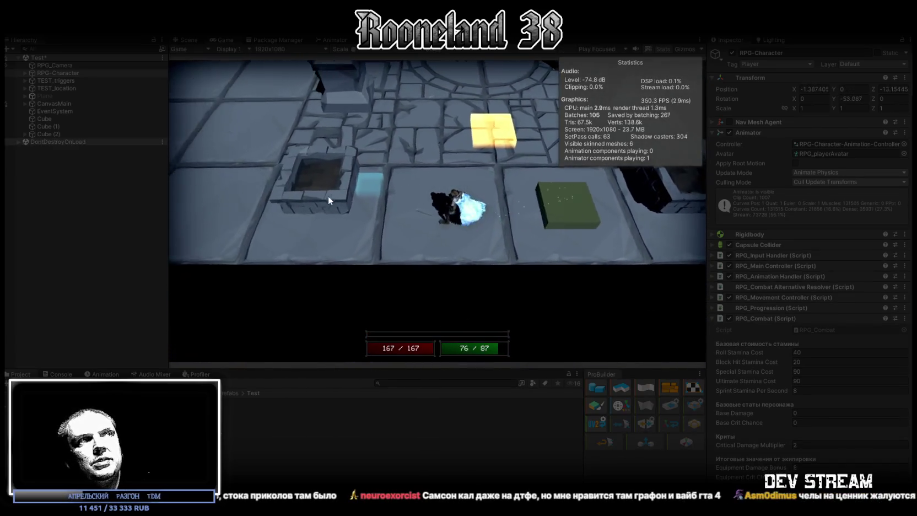
key(shift+a)
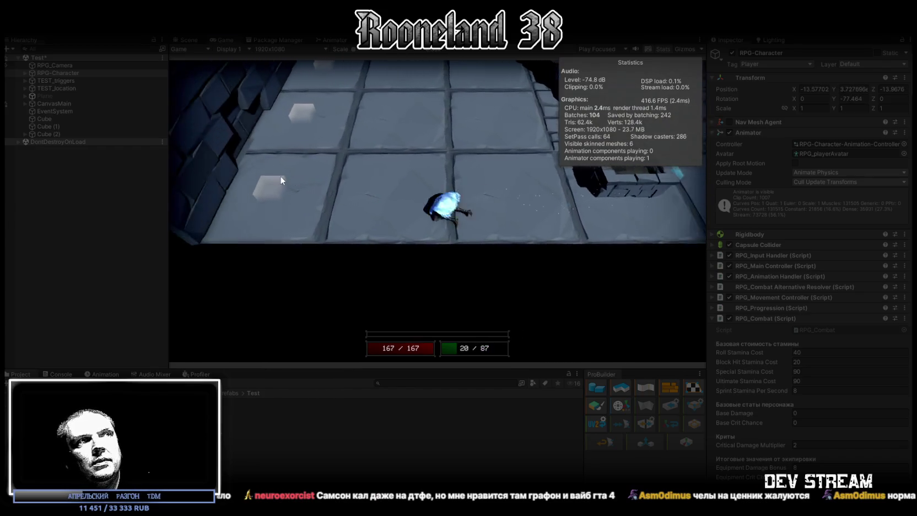
key(shift+w)
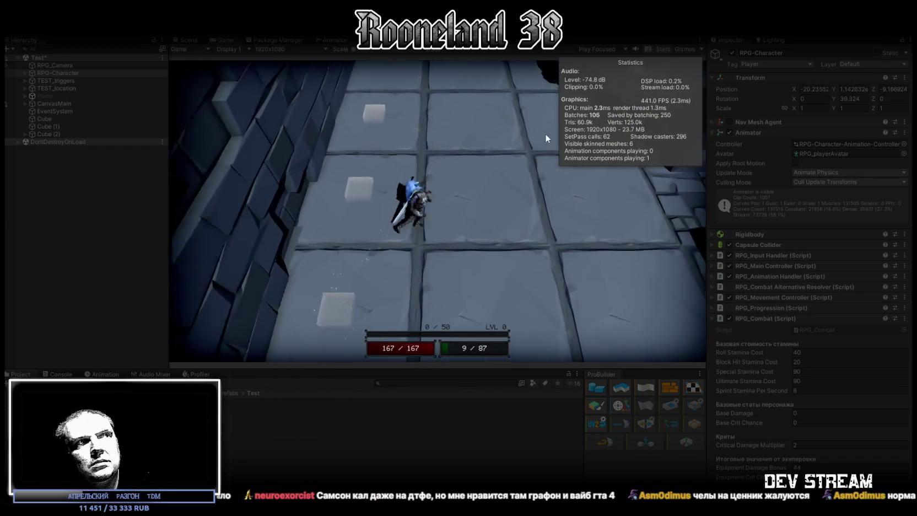
key(shift+d)
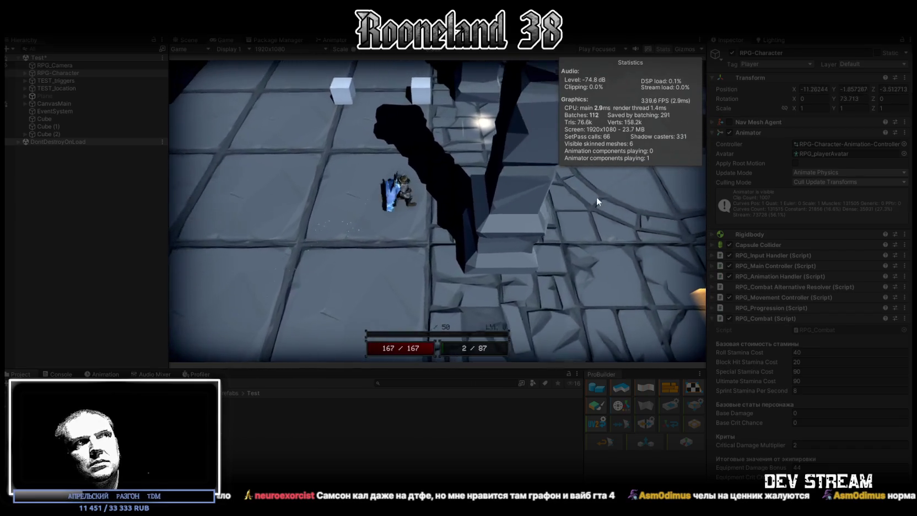
key(w)
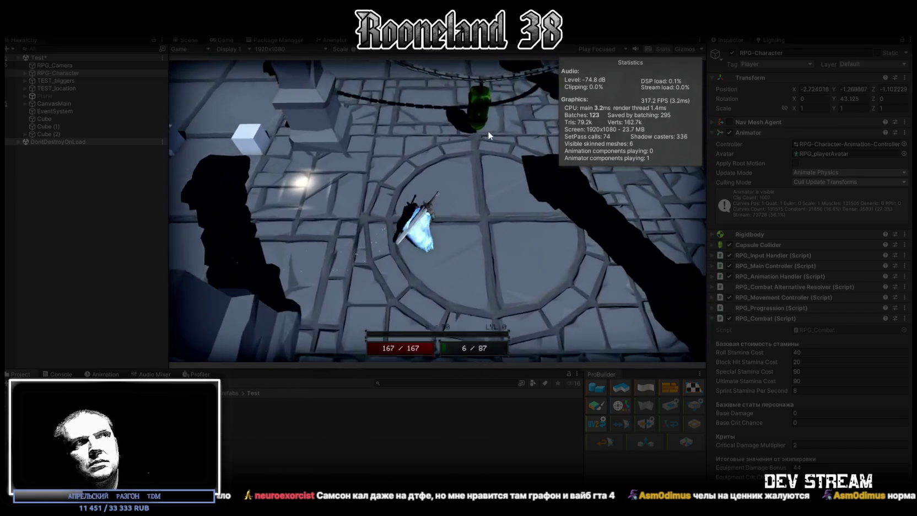
key(w)
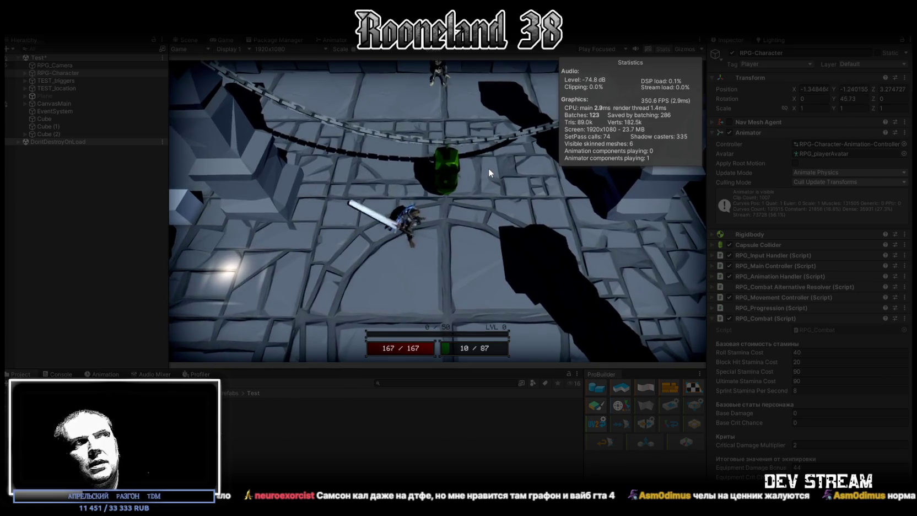
Swing the knight's sword twice, step back, and switch to the Scene view
click(489, 169)
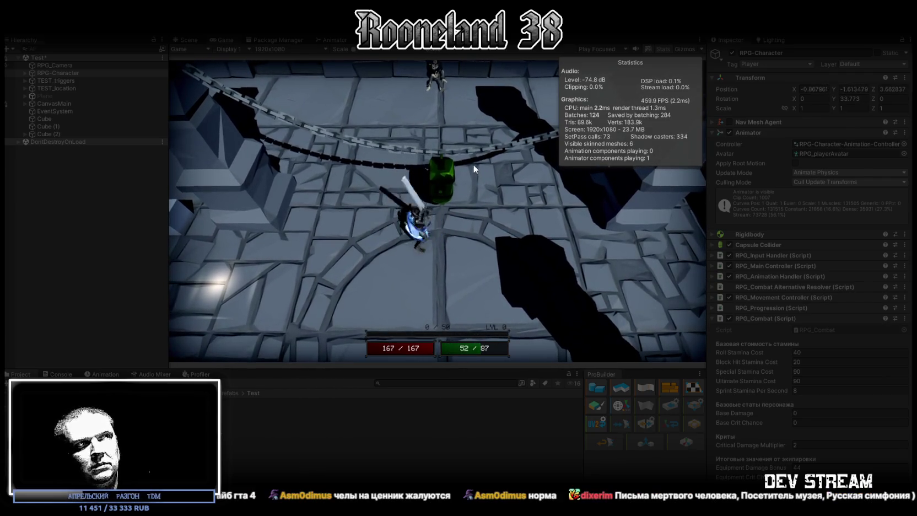
click(455, 154)
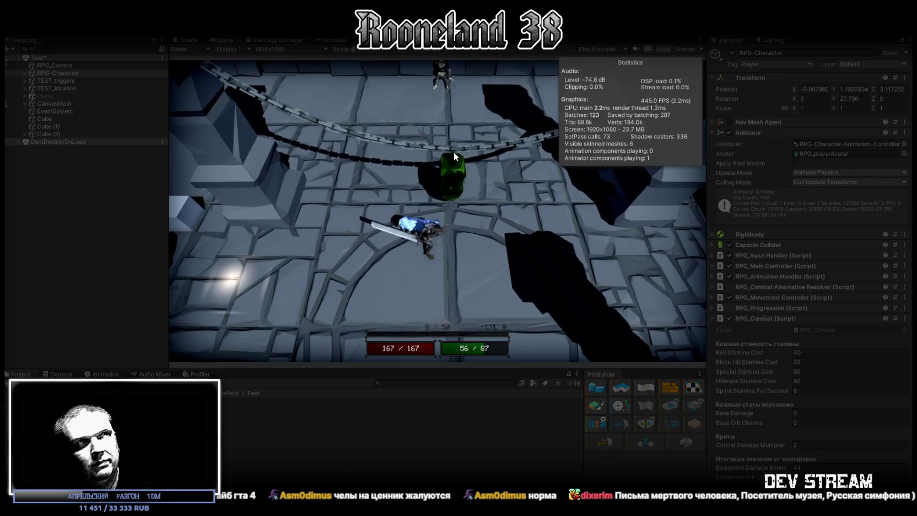
key(s)
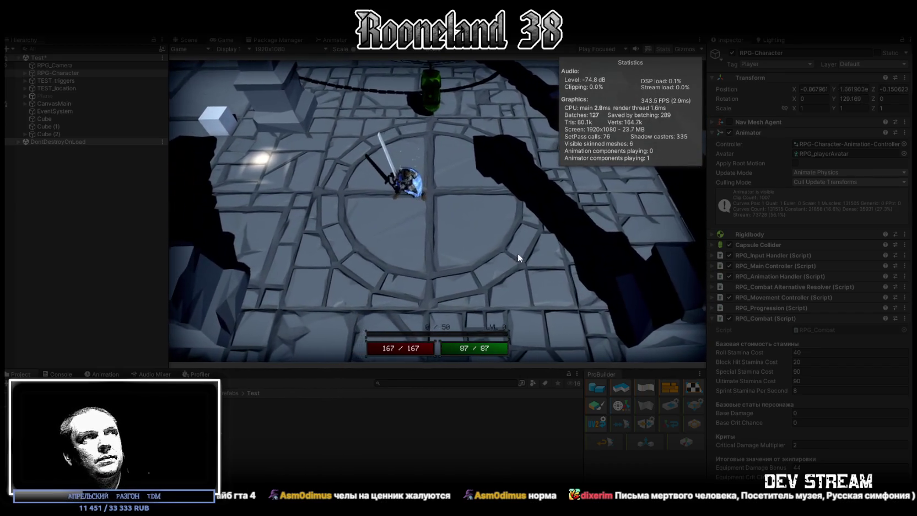
click(189, 39)
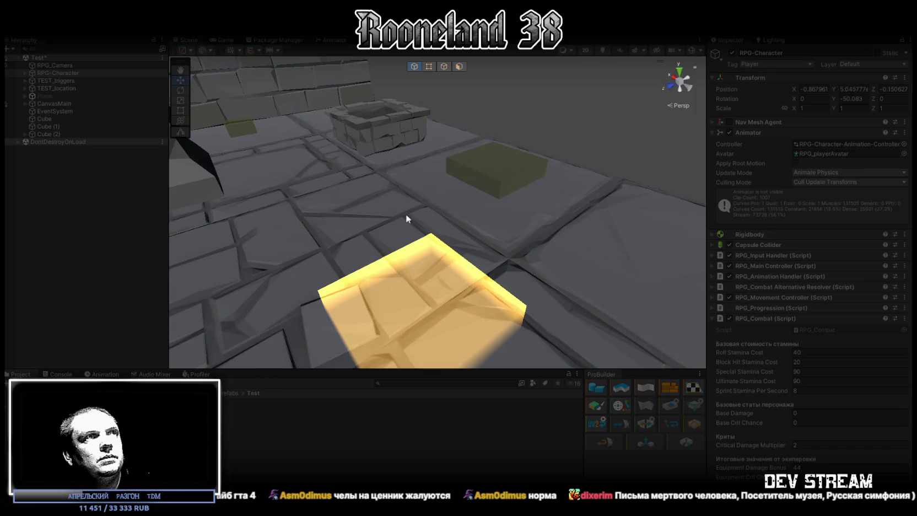
Frame the frog knight with F and orbit around it for a close look
key(f)
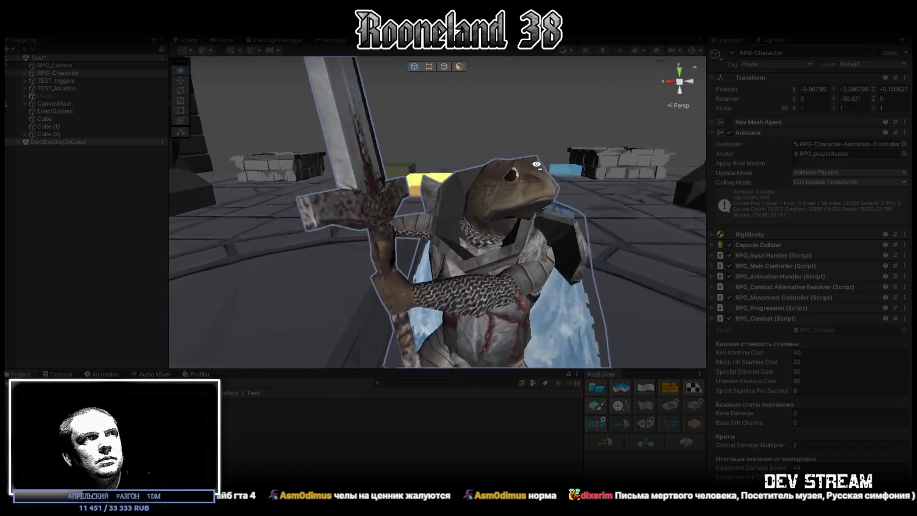
mouse_move(536, 165)
mouse_down()
mouse_move(577, 178)
mouse_move(570, 189)
mouse_up()
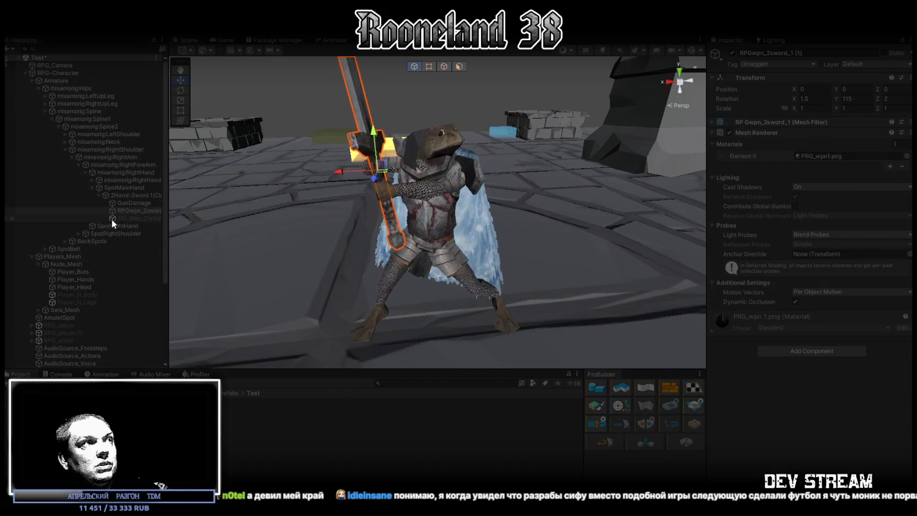
Select the sword's GunDamage object, expand its Capsule Collider, and frame and orbit the hitbox
click(133, 204)
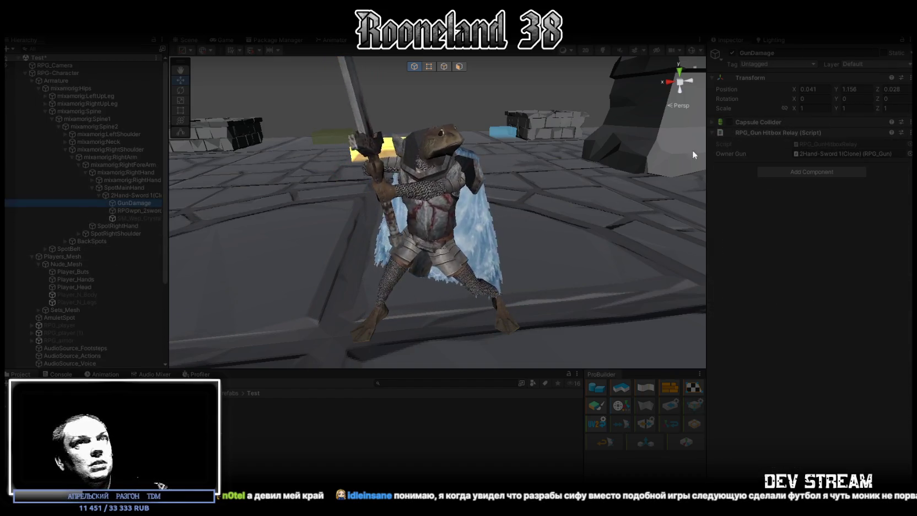
click(711, 121)
click(712, 122)
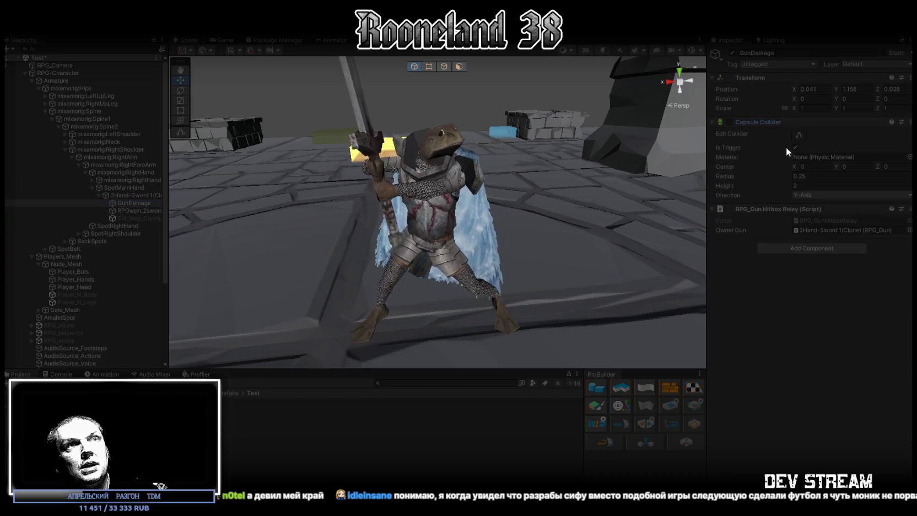
key(f)
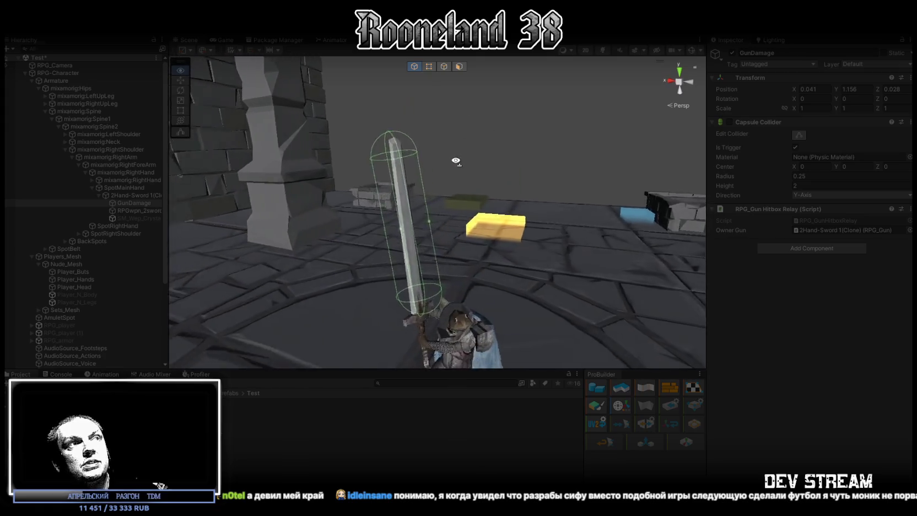
drag(457, 147, 304, 164)
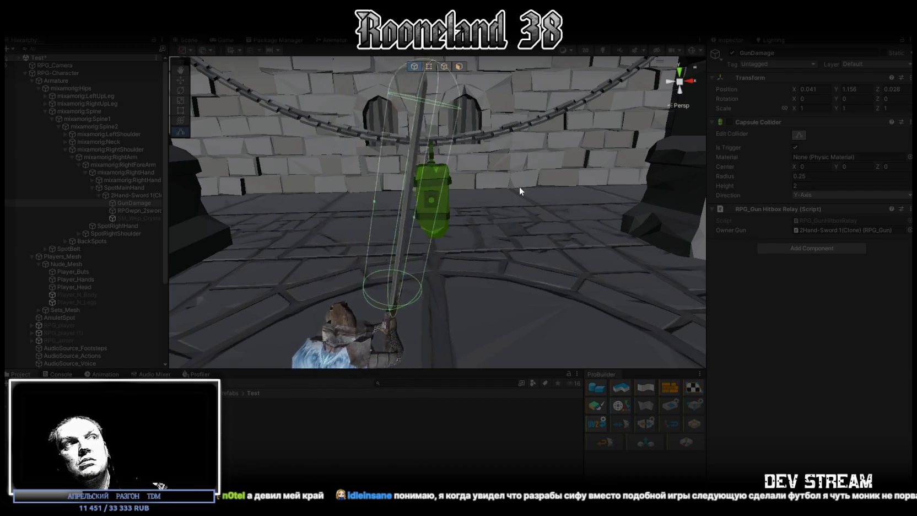
mouse_move(460, 220)
mouse_down()
mouse_move(497, 248)
mouse_move(611, 286)
mouse_move(535, 178)
mouse_up()
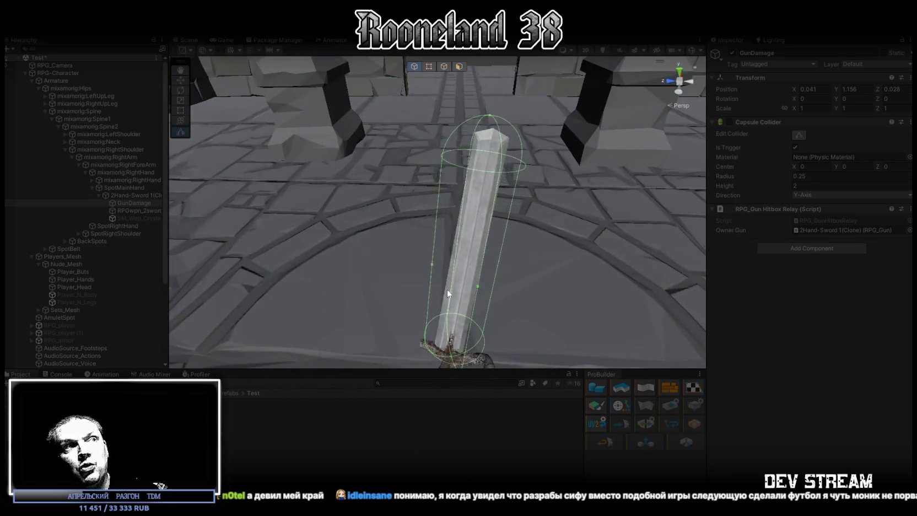
mouse_move(453, 308)
mouse_down()
mouse_move(464, 255)
mouse_move(555, 239)
mouse_move(410, 261)
mouse_move(468, 276)
mouse_move(676, 236)
mouse_move(370, 168)
mouse_move(329, 208)
mouse_move(358, 225)
mouse_move(378, 148)
mouse_move(582, 180)
mouse_move(548, 189)
mouse_move(446, 171)
mouse_up()
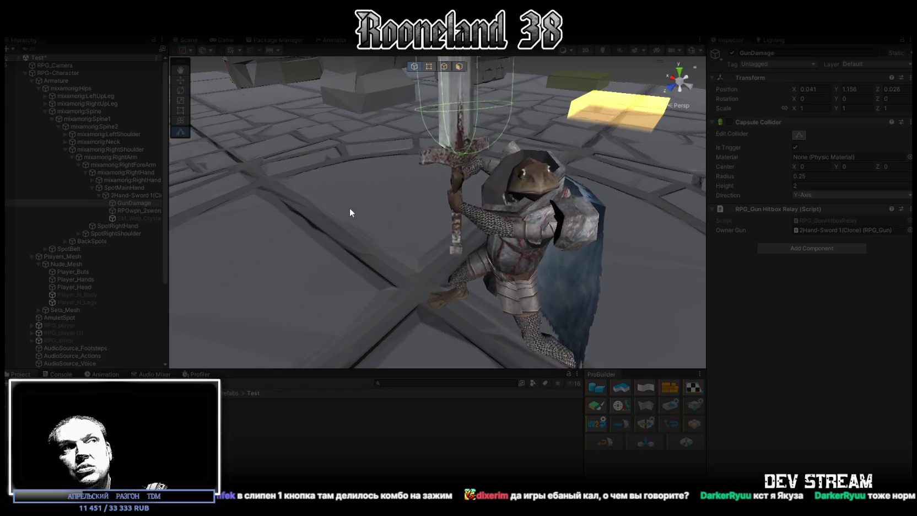
Maximize the Scene view, orbit around the frog knight, and switch to the browser
scroll(508, 198, down, 5)
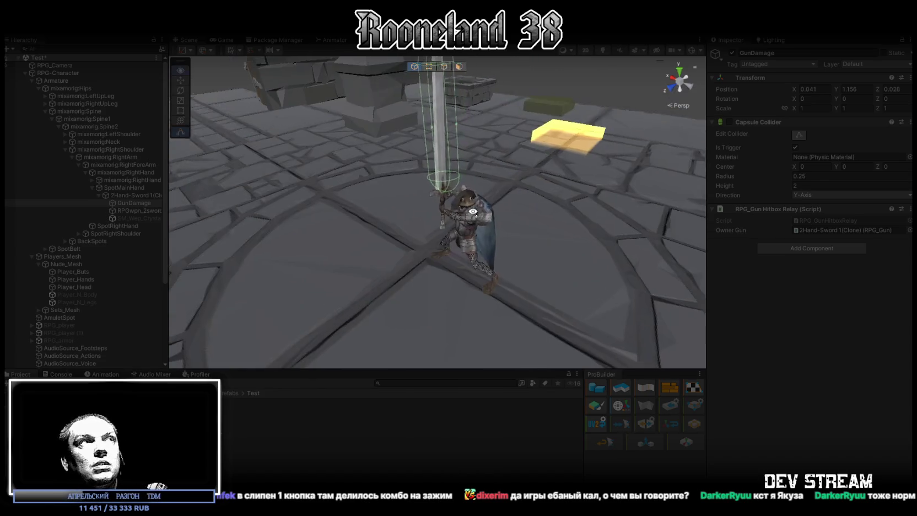
scroll(421, 144, up, 2)
double_click(181, 40)
mouse_move(395, 178)
mouse_down()
mouse_move(462, 200)
mouse_move(478, 194)
mouse_up()
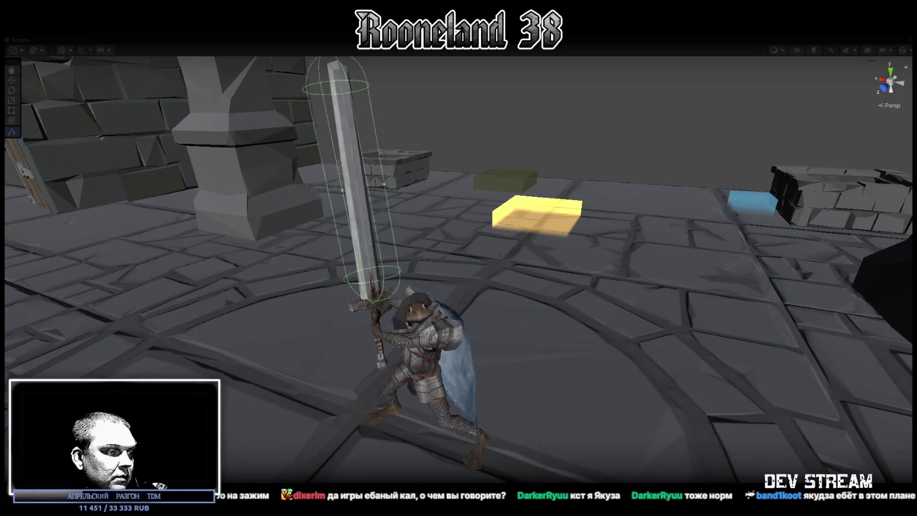
key(alt+Tab)
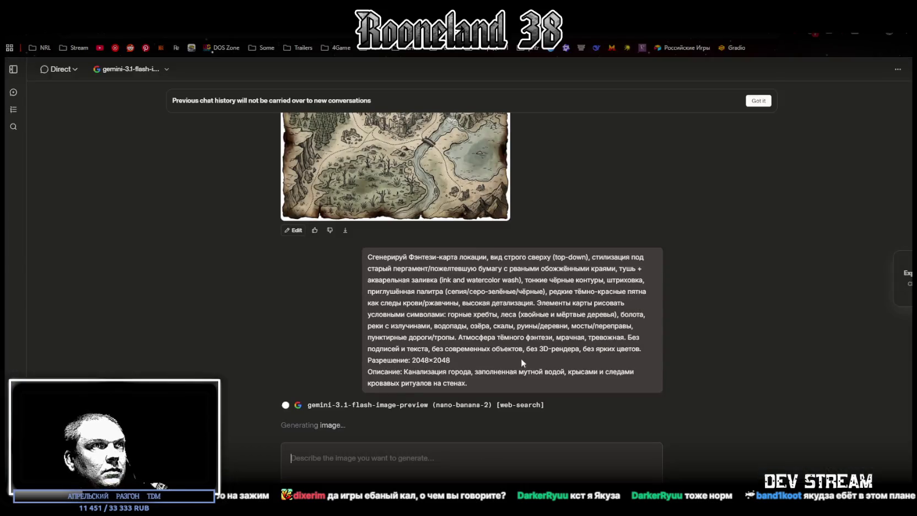
Leave the still-generating Gemini map image and return to the Unity scene
key(alt+Tab)
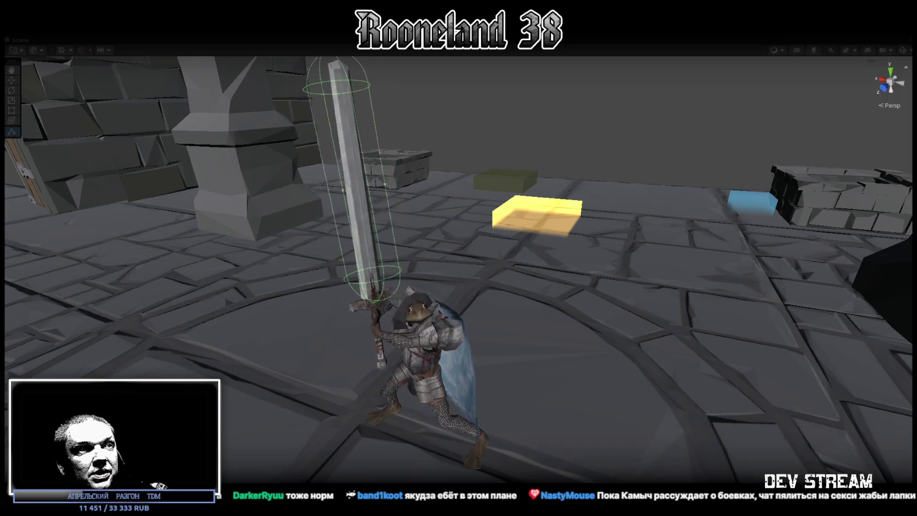
scroll(497, 326, up, 10)
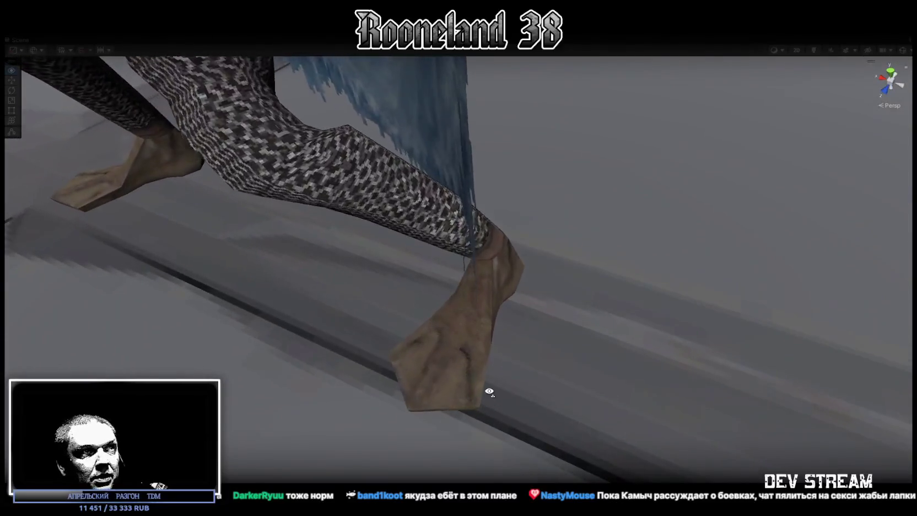
Orbit down over the knight's chainmail legs, select its lower armour, and switch to Blockbench
scroll(492, 390, down, 3)
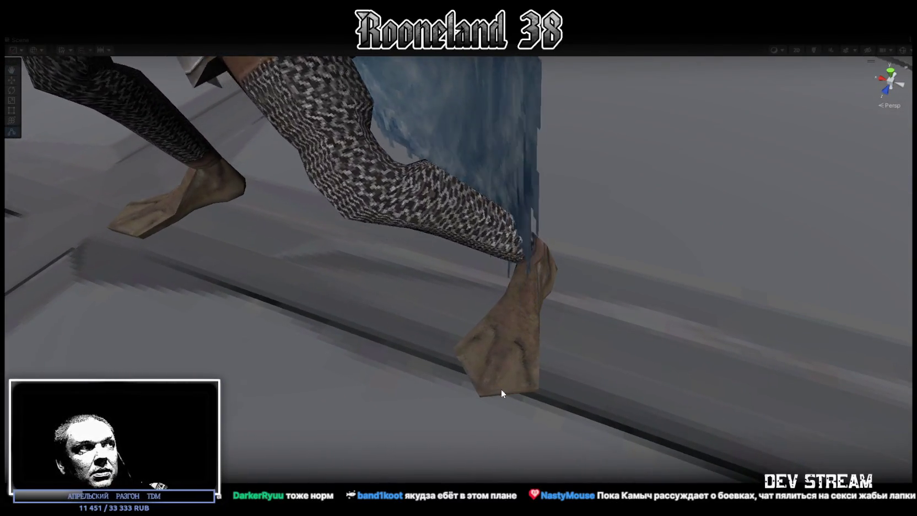
mouse_move(496, 392)
mouse_down()
mouse_move(513, 237)
mouse_move(409, 173)
mouse_move(174, 193)
mouse_move(103, 189)
mouse_move(96, 90)
mouse_move(582, 378)
mouse_move(513, 355)
mouse_up()
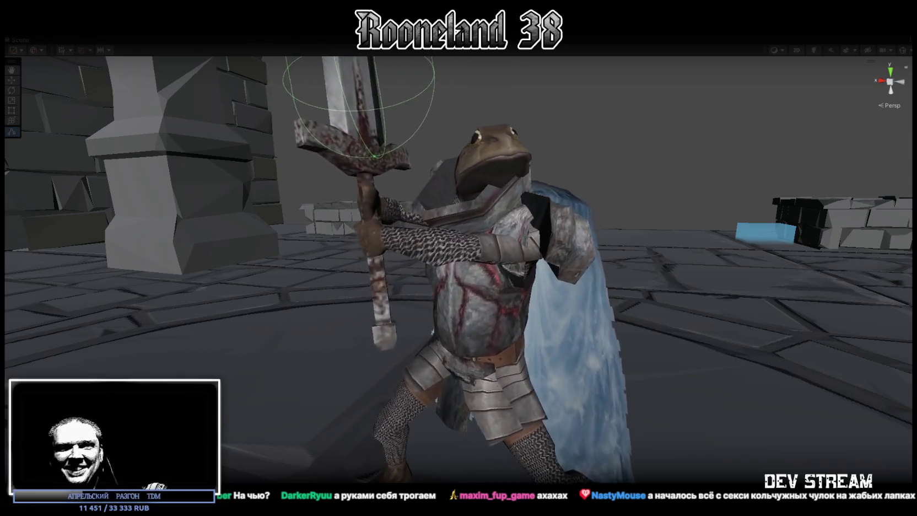
drag(525, 370, 533, 404)
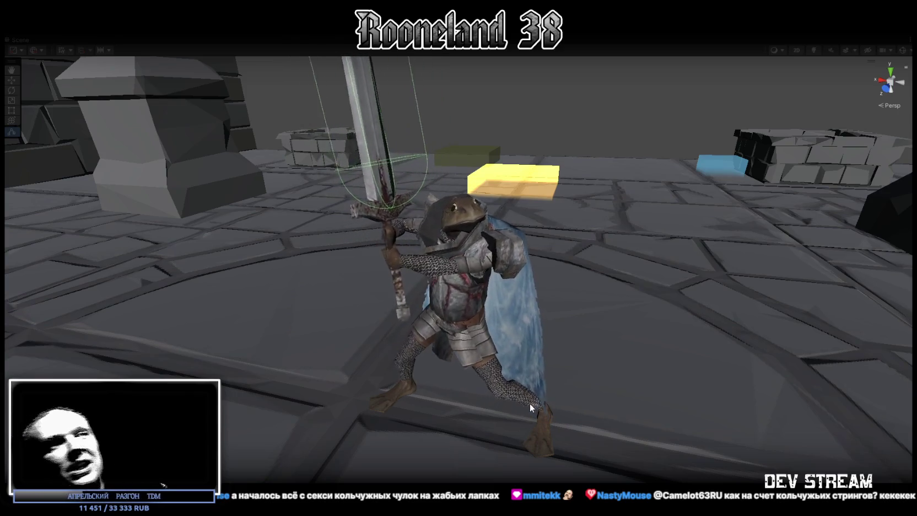
click(496, 385)
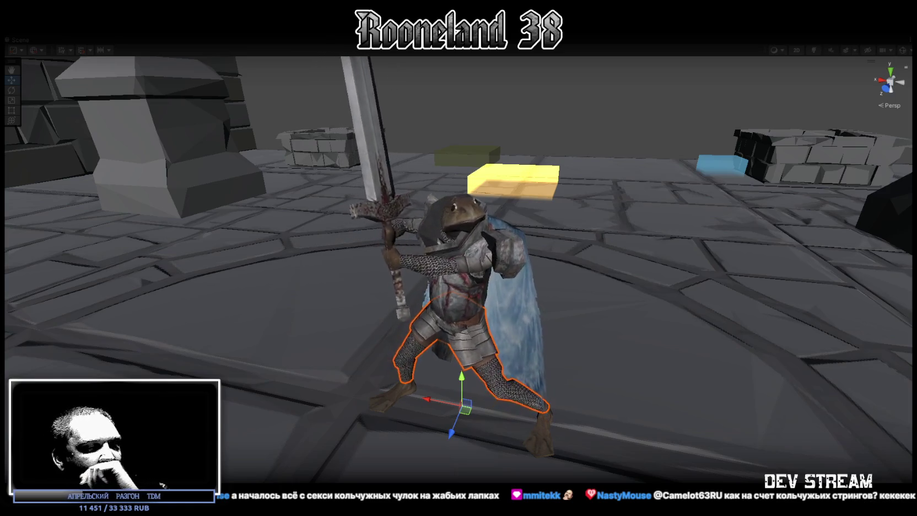
key(alt+Tab)
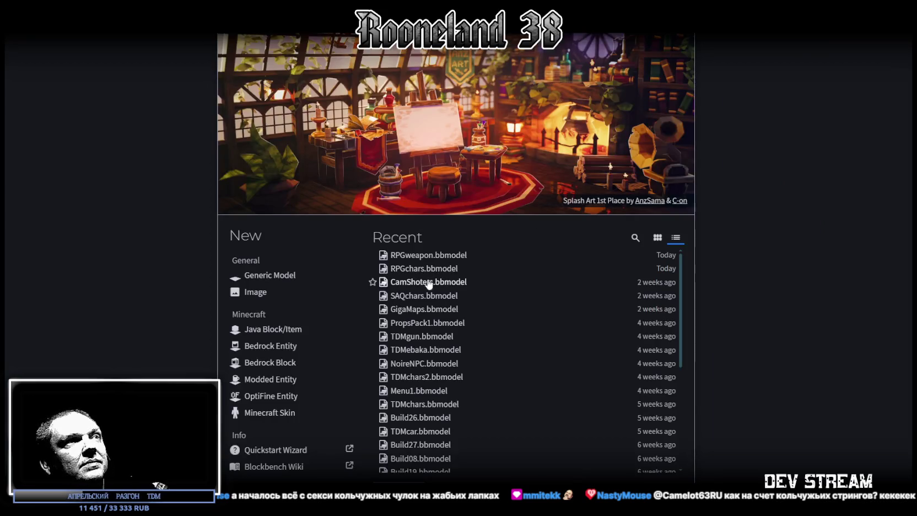
Open RPGchars.bbmodel, hide MeshArmor and the bare Player_N body and legs, and expand Sets
click(512, 269)
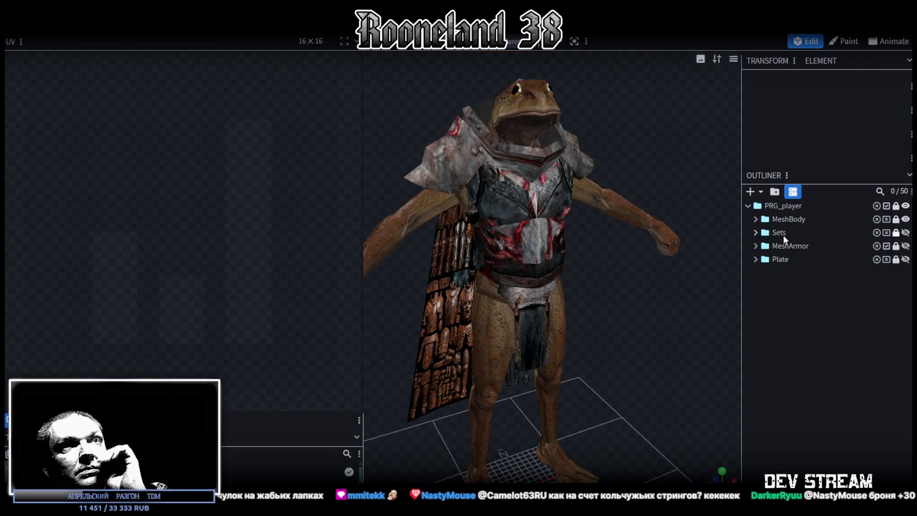
click(906, 246)
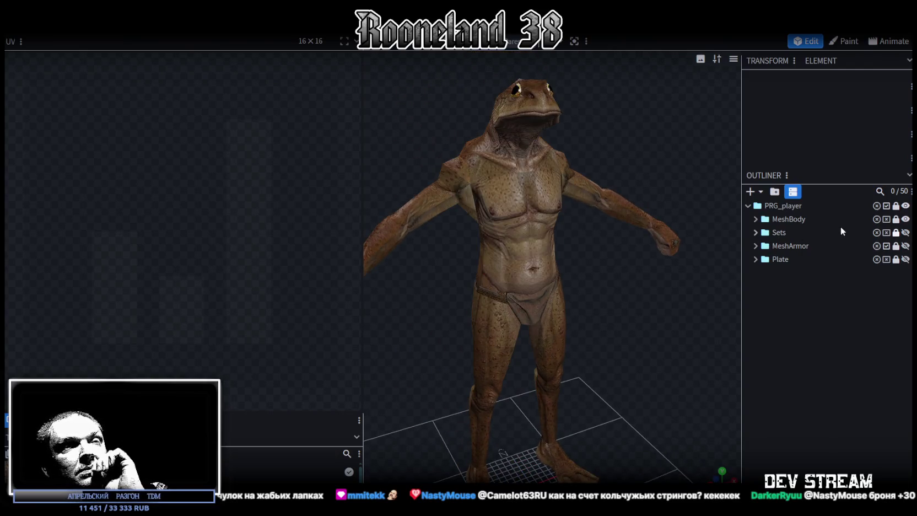
click(757, 220)
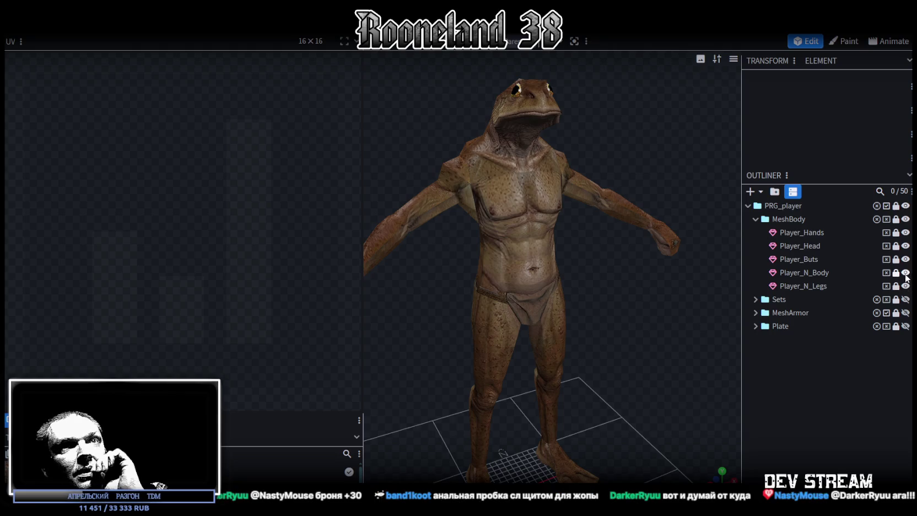
click(905, 273)
click(906, 285)
click(756, 299)
scroll(882, 287, down, 2)
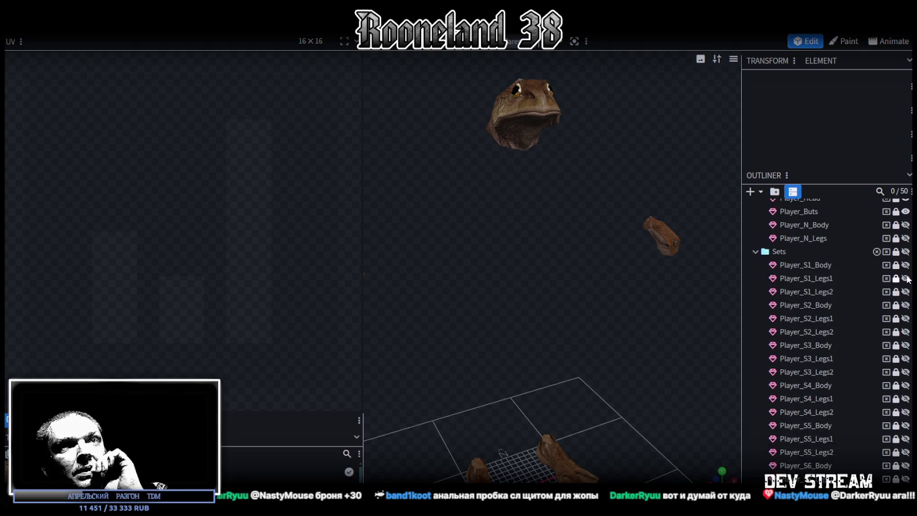
Preview set 1: the chainmail top with its chainmail legs, then plate leg armour
click(906, 265)
click(905, 278)
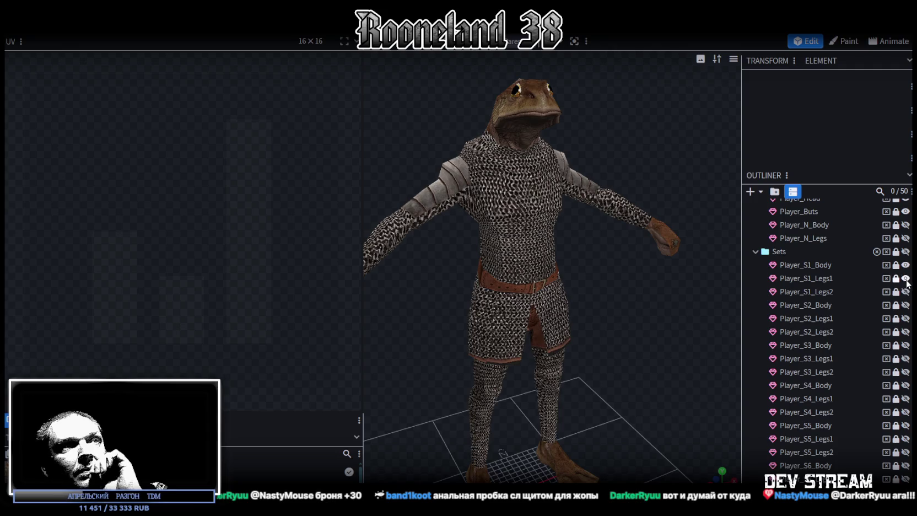
click(906, 278)
click(906, 292)
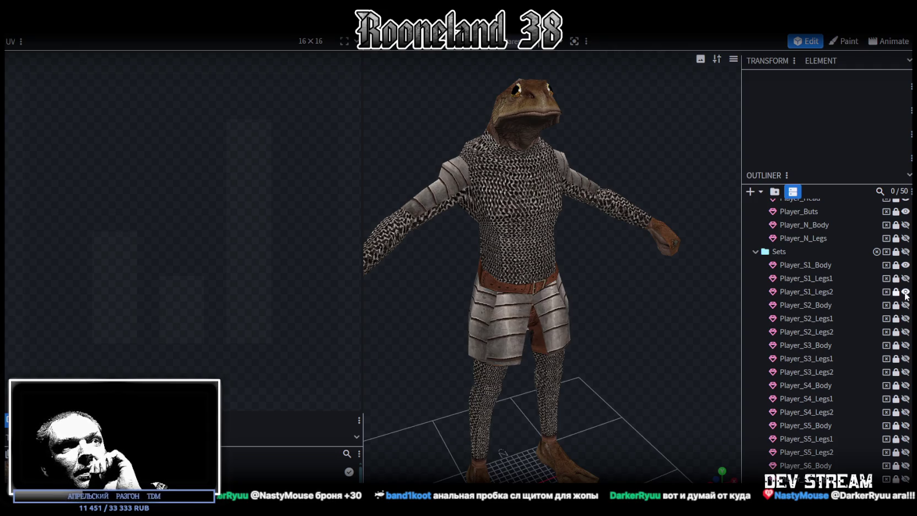
click(906, 292)
click(906, 265)
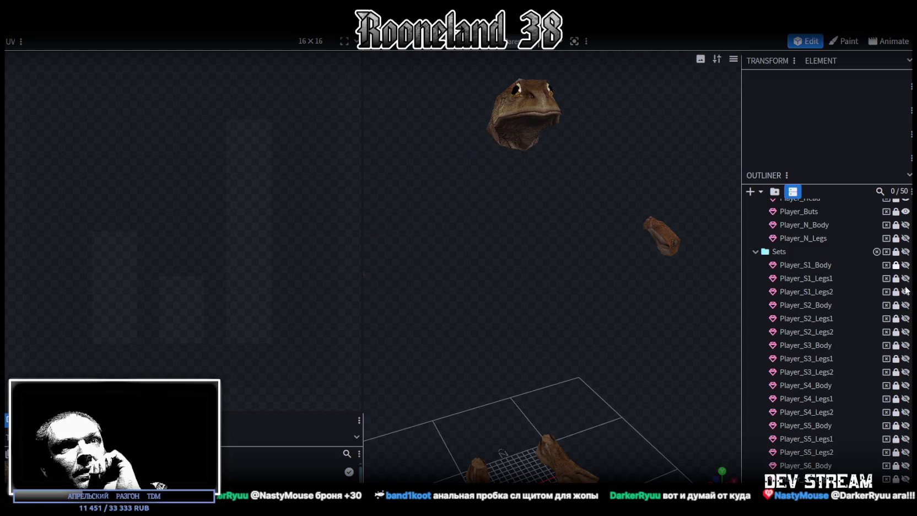
Preview set 2: the leather coat with chainmail legs, then the shorter Legs2 trousers
click(905, 306)
click(906, 319)
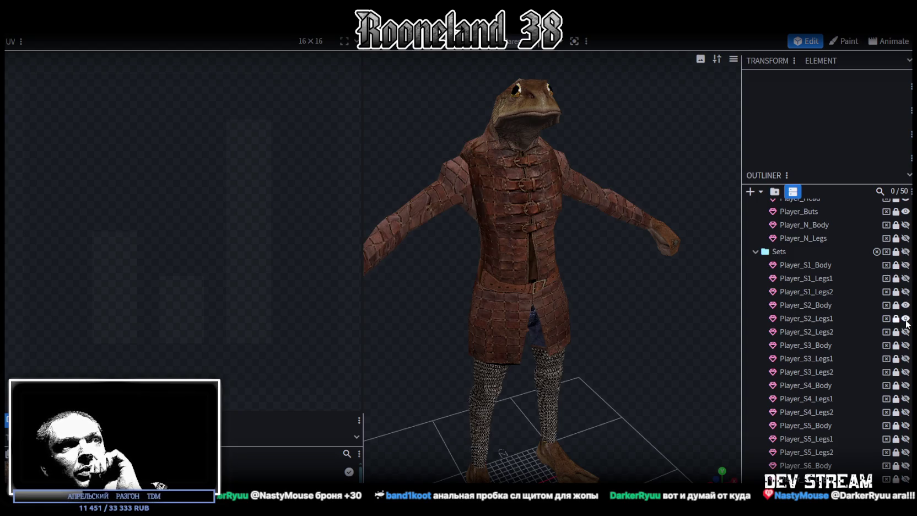
drag(547, 338, 641, 317)
scroll(636, 318, down, 3)
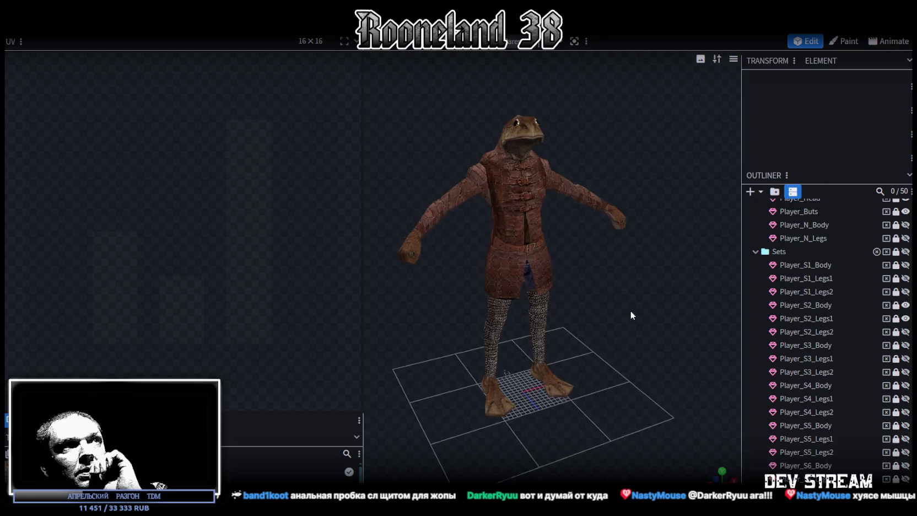
mouse_move(363, 204)
mouse_down()
mouse_move(198, 195)
mouse_move(176, 205)
mouse_up()
mouse_move(386, 276)
mouse_down()
mouse_move(496, 278)
mouse_move(547, 327)
mouse_move(553, 318)
mouse_move(557, 325)
mouse_move(560, 303)
mouse_up()
scroll(495, 277, up, 3)
click(906, 318)
click(906, 331)
scroll(557, 302, up, 2)
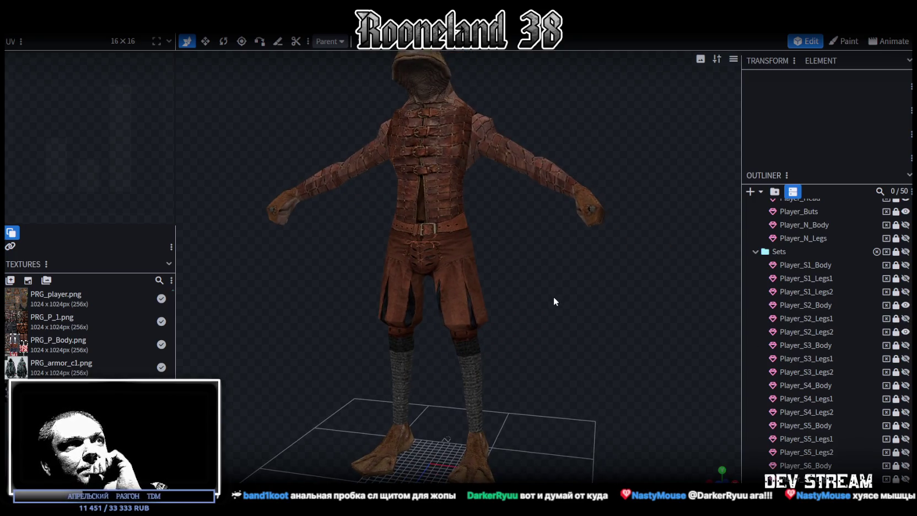
click(905, 305)
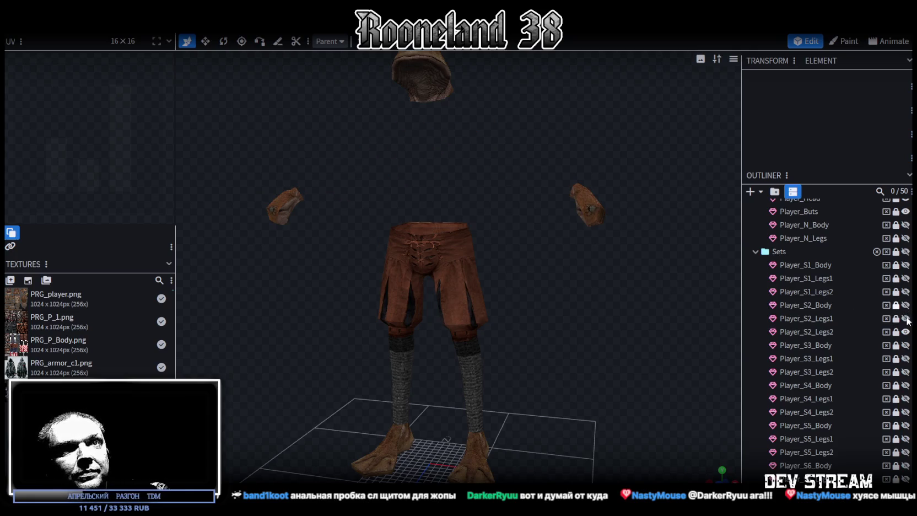
click(906, 332)
Preview set 3: the blue jacket with Legs1, then Legs2
click(905, 345)
click(905, 358)
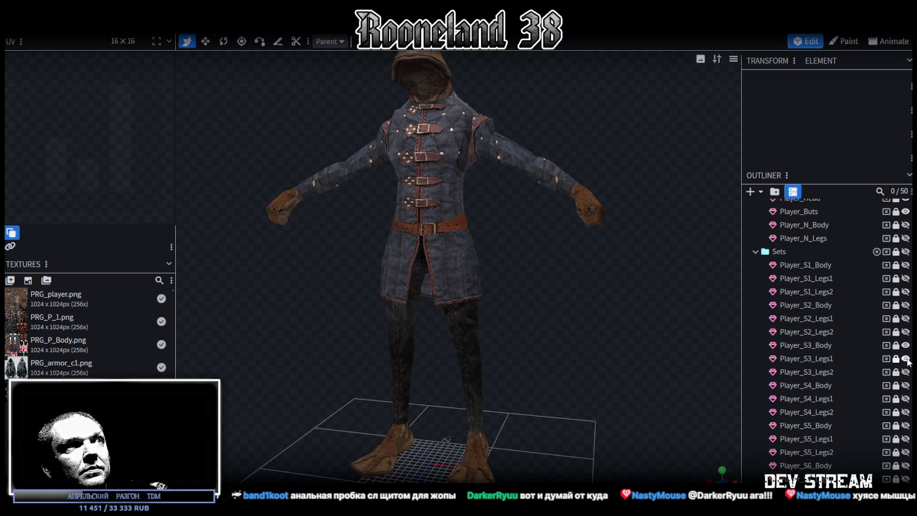
mouse_move(566, 256)
mouse_down()
mouse_move(562, 273)
mouse_move(531, 289)
mouse_move(601, 274)
mouse_up()
click(905, 358)
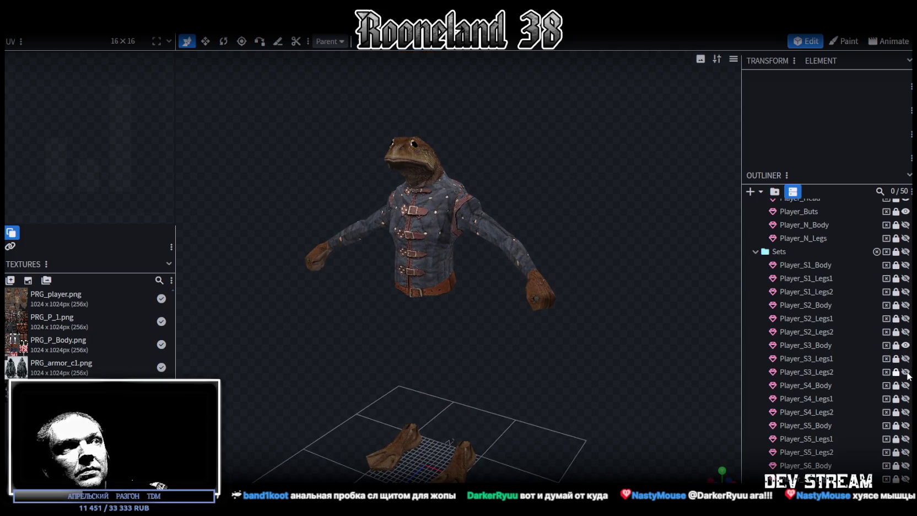
click(905, 373)
click(905, 372)
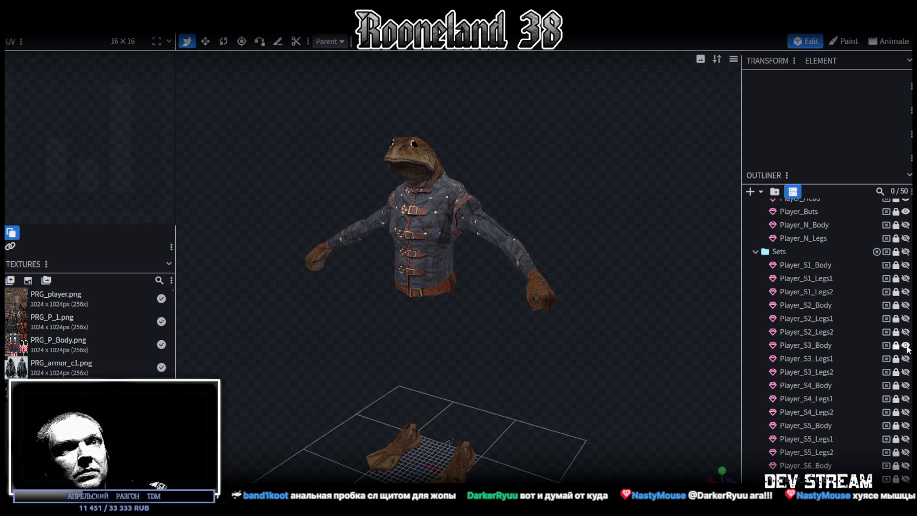
click(906, 345)
Preview set 4: the laced black leather jacket with blue shorts, then armoured tassets
click(905, 385)
click(905, 398)
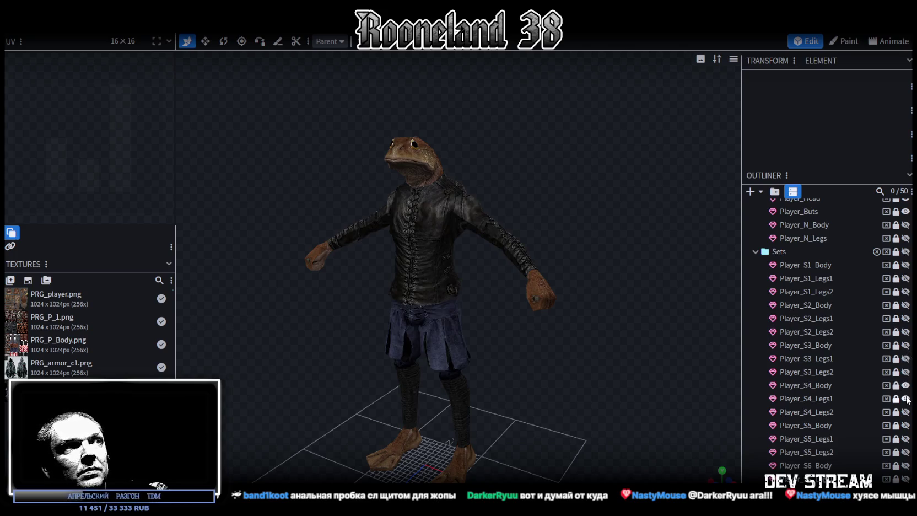
mouse_move(626, 252)
mouse_down()
mouse_move(426, 218)
mouse_move(409, 167)
mouse_up()
scroll(433, 212, up, 5)
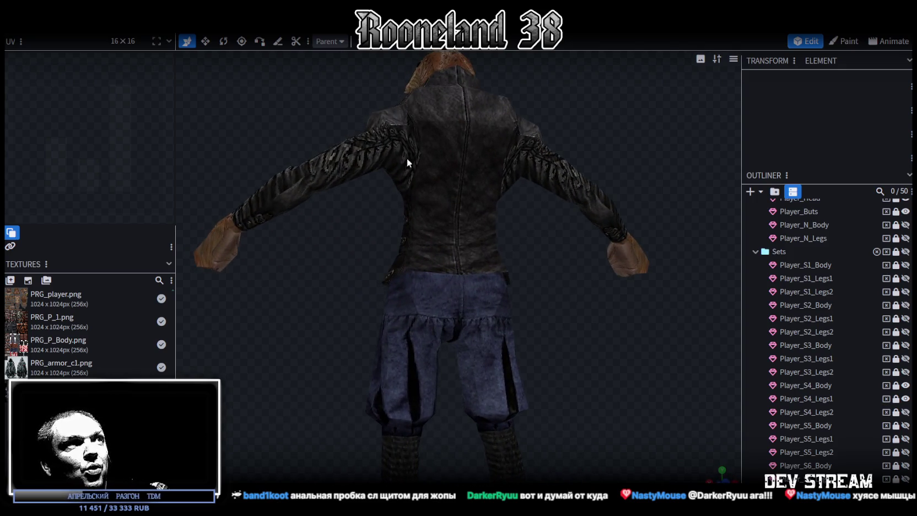
mouse_move(282, 141)
mouse_down()
mouse_move(353, 155)
mouse_move(561, 151)
mouse_move(524, 165)
mouse_up()
scroll(552, 138, down, 3)
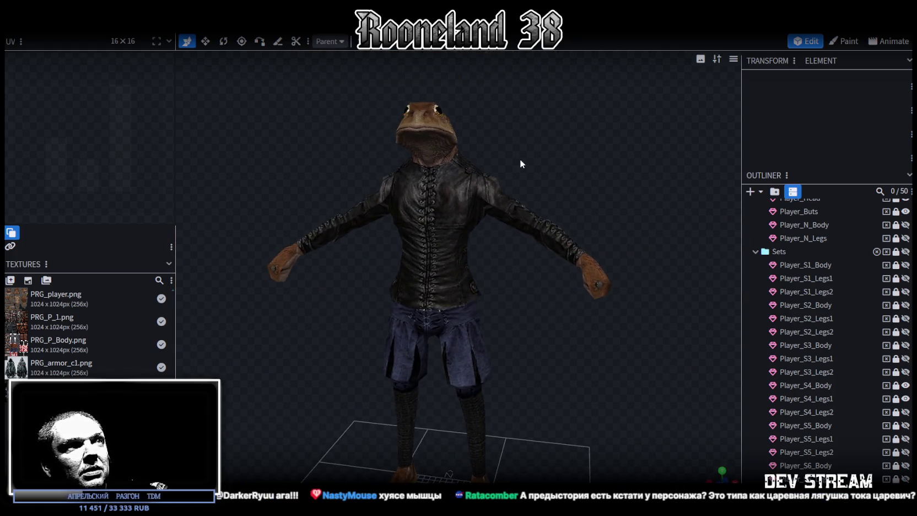
click(906, 399)
click(905, 412)
Switch to set 5's red-and-white vest, swapping its trousers for the chainmail Legs2
mouse_move(576, 402)
mouse_down()
mouse_move(597, 366)
mouse_move(322, 304)
mouse_move(802, 358)
mouse_up()
click(906, 386)
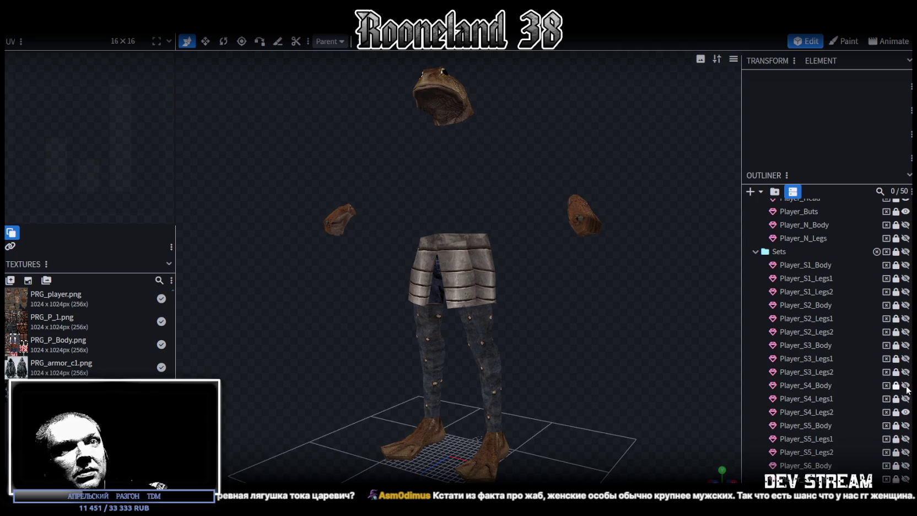
click(906, 412)
click(906, 426)
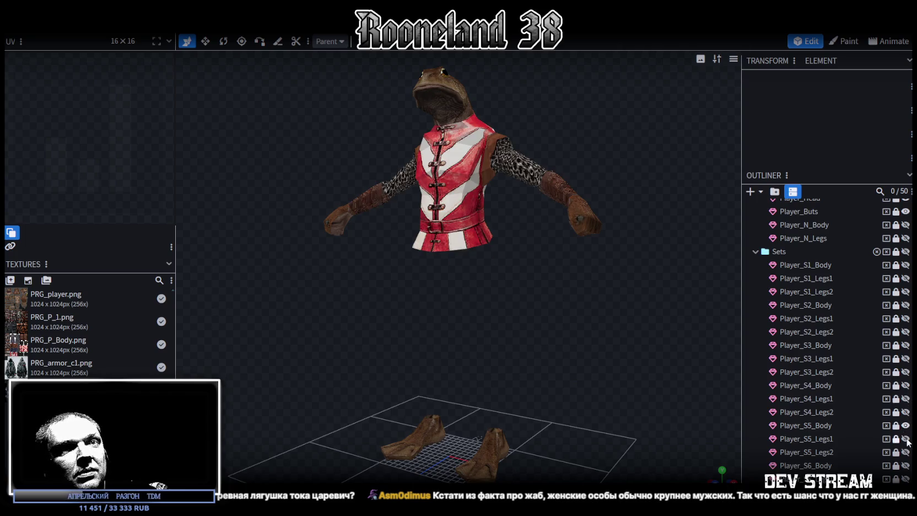
mouse_move(592, 357)
mouse_down()
mouse_move(496, 352)
mouse_move(620, 358)
mouse_move(585, 359)
mouse_move(612, 359)
mouse_up()
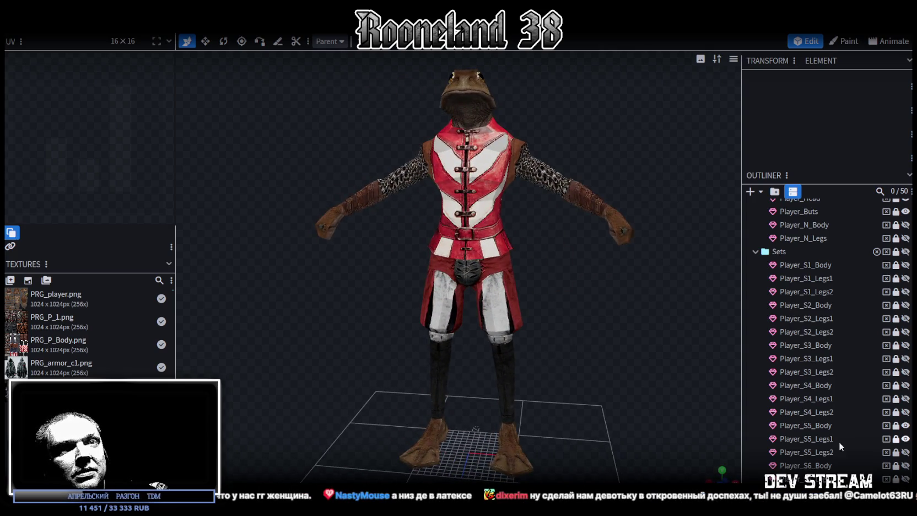
scroll(897, 426, down, 2)
click(905, 391)
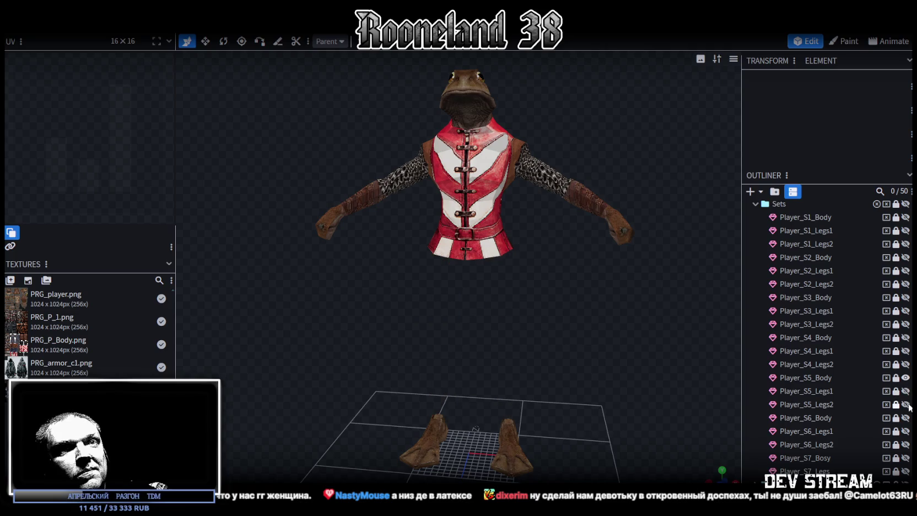
click(906, 404)
mouse_move(551, 309)
mouse_down()
mouse_move(386, 309)
mouse_move(595, 313)
mouse_up()
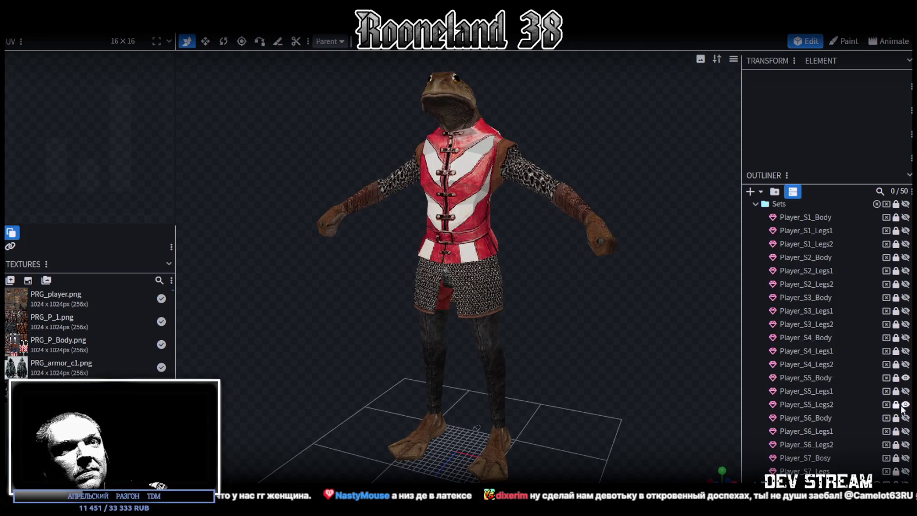
Try set 6's black jacket with black trousers, then with chainmail trousers
click(905, 377)
click(906, 404)
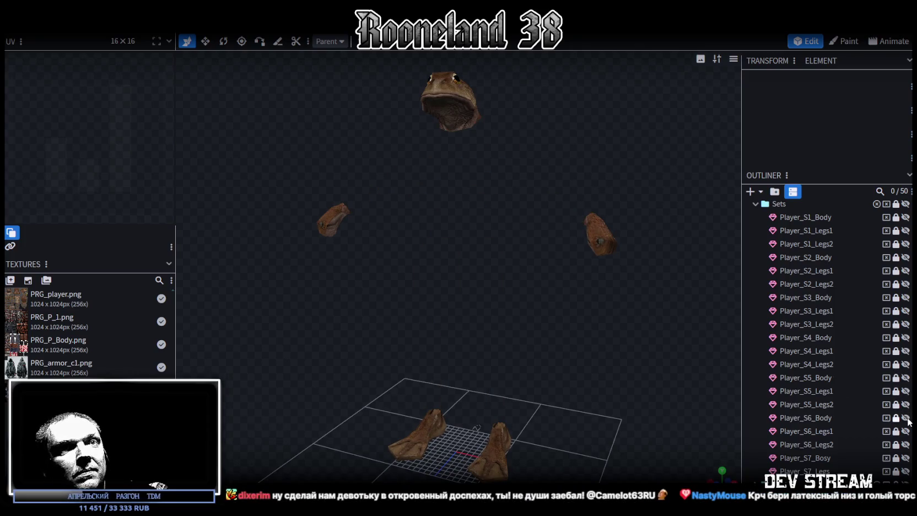
click(905, 418)
click(905, 431)
mouse_move(619, 366)
mouse_down()
mouse_move(444, 344)
mouse_move(378, 357)
mouse_move(626, 356)
mouse_up()
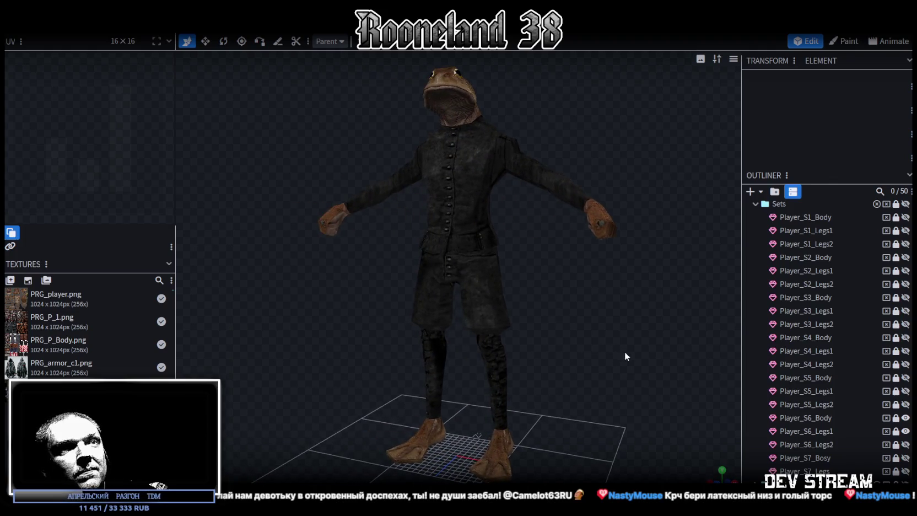
click(905, 418)
click(906, 431)
click(907, 445)
click(906, 418)
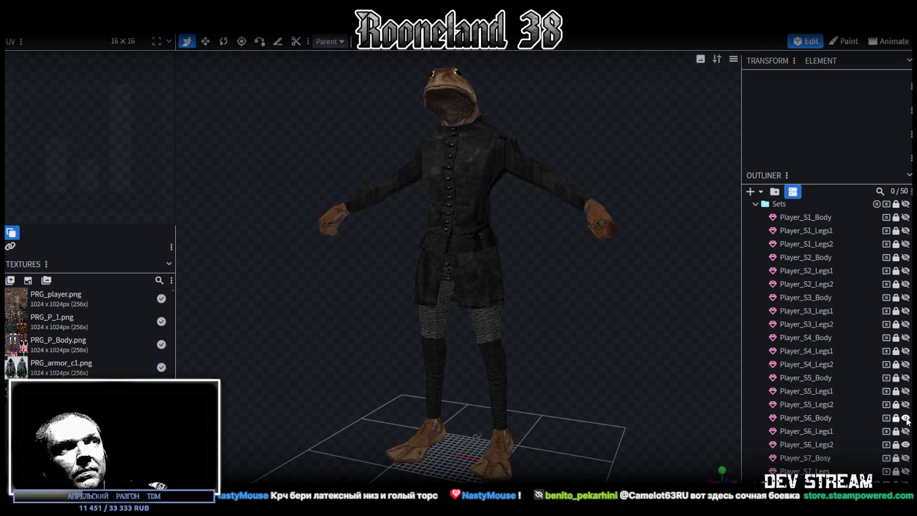
mouse_move(585, 305)
mouse_down()
mouse_move(376, 322)
mouse_move(469, 317)
mouse_move(608, 290)
mouse_move(631, 258)
mouse_move(632, 295)
mouse_move(611, 309)
mouse_up()
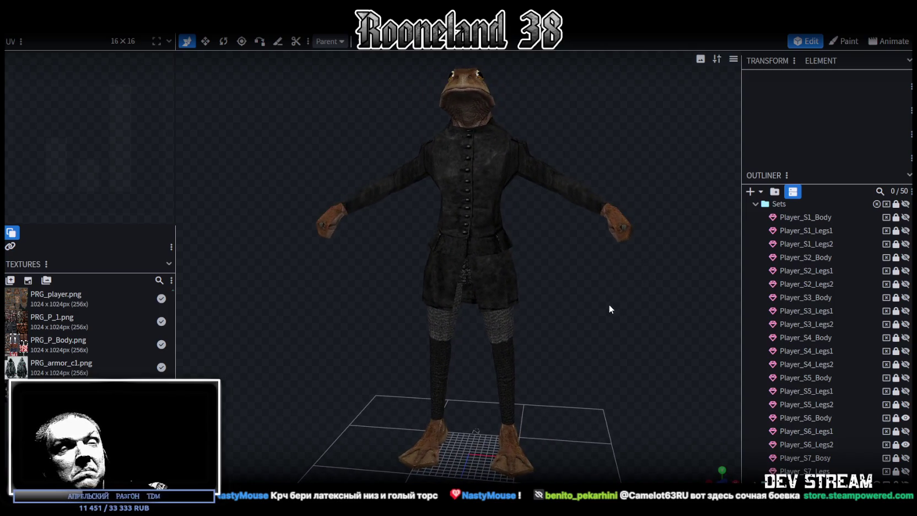
Show set 7's robe and legs, then orbit to see the back
click(906, 418)
click(906, 444)
click(906, 458)
click(906, 472)
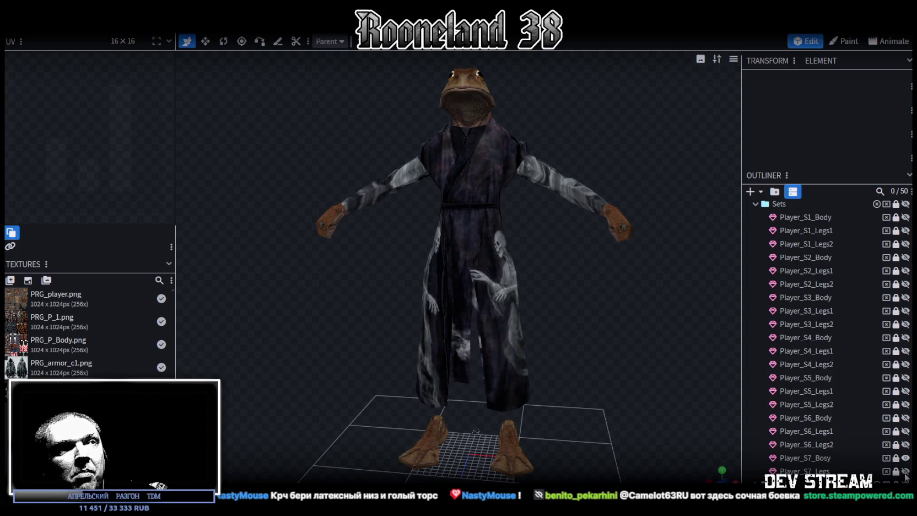
mouse_move(468, 298)
mouse_down()
mouse_move(353, 331)
mouse_move(403, 298)
mouse_move(530, 315)
mouse_move(486, 341)
mouse_move(529, 232)
mouse_move(554, 109)
mouse_up()
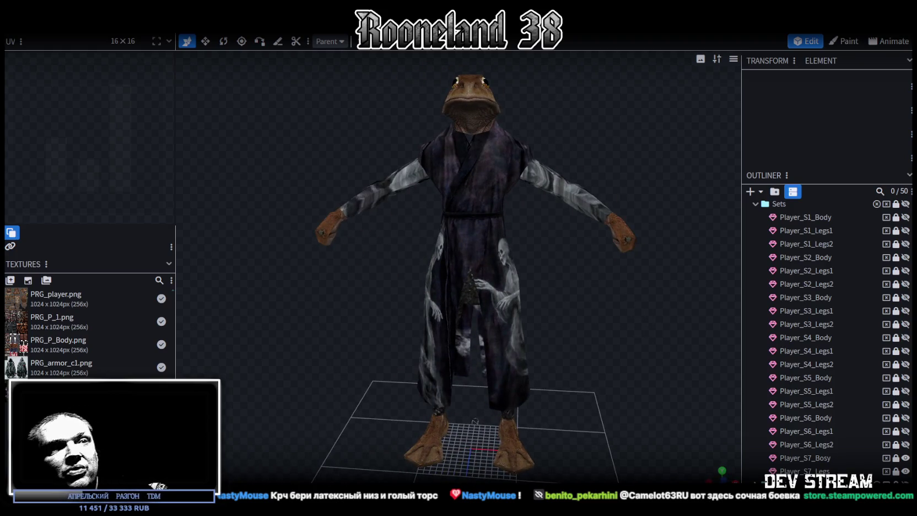
Try the A1 left and right shoulder armour, then hide both again
scroll(808, 467, down, 5)
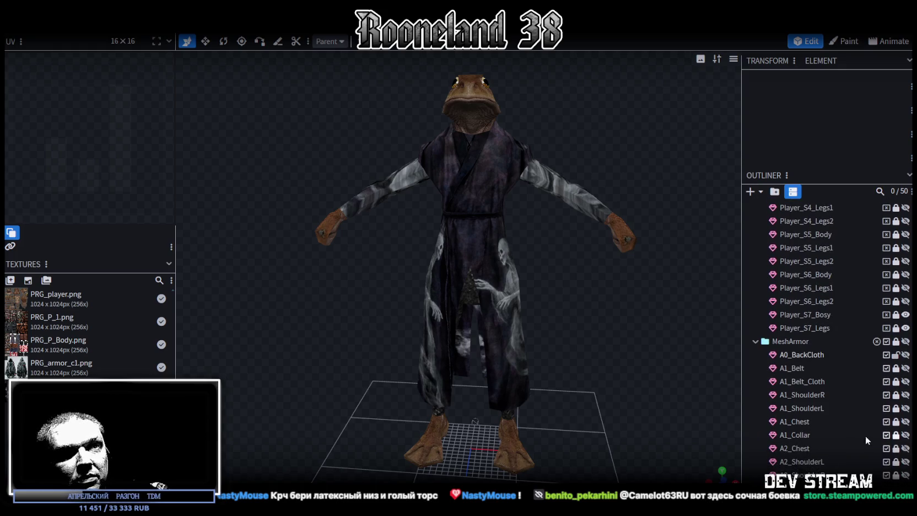
click(906, 395)
click(905, 408)
click(906, 408)
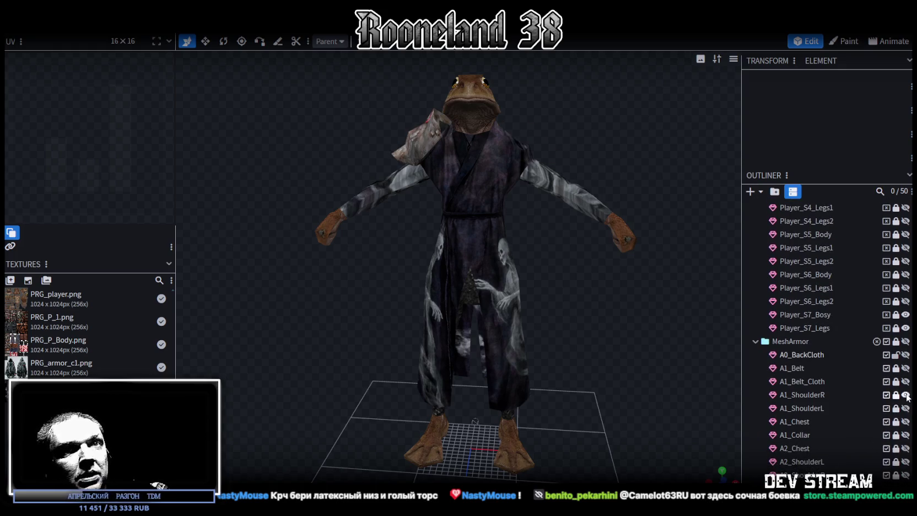
click(905, 395)
scroll(899, 445, down, 1)
scroll(899, 448, down, 1)
Show the A2 left and right shoulders and A2_Collar, inspect them, and save
click(905, 414)
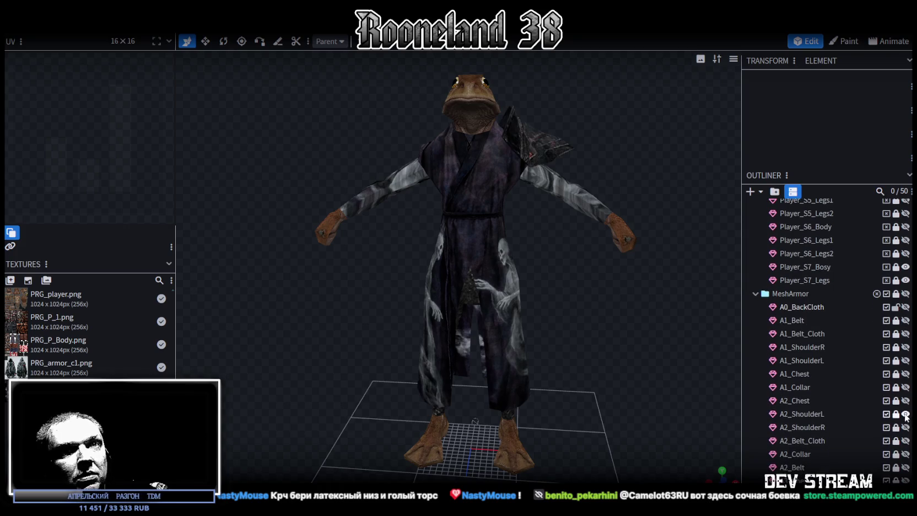
click(905, 428)
mouse_move(606, 315)
mouse_down()
mouse_move(385, 320)
mouse_move(545, 328)
mouse_move(444, 103)
mouse_up()
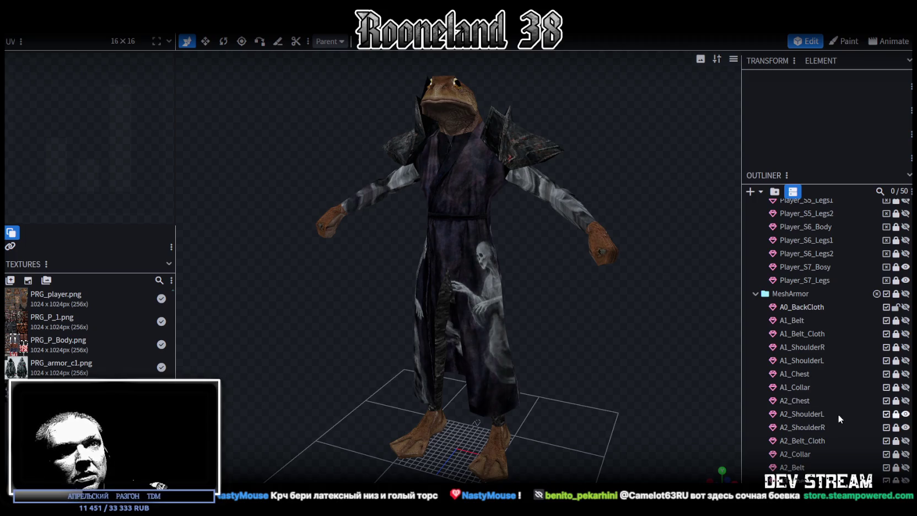
click(906, 454)
mouse_move(606, 331)
mouse_down()
mouse_move(569, 348)
mouse_move(507, 305)
mouse_move(631, 311)
mouse_move(539, 208)
mouse_up()
mouse_move(327, 146)
mouse_down()
mouse_move(264, 111)
mouse_move(278, 80)
mouse_up()
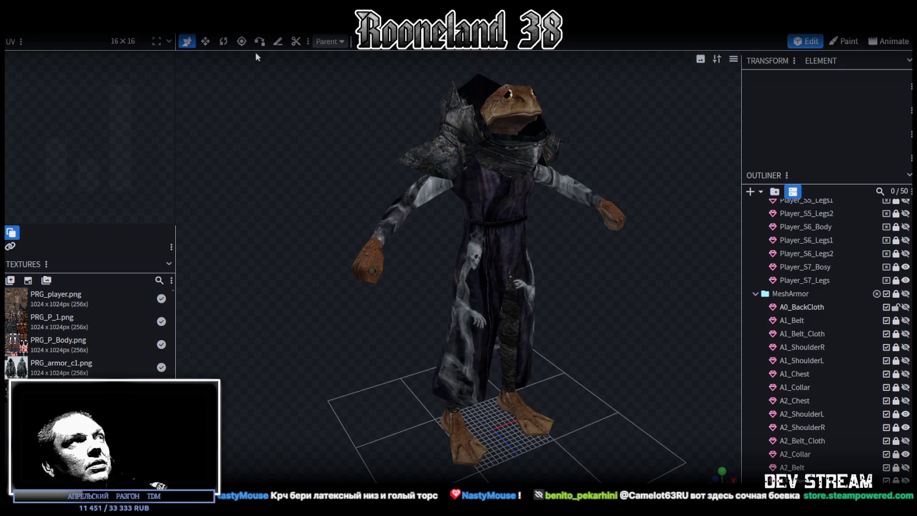
key(ctrl+s)
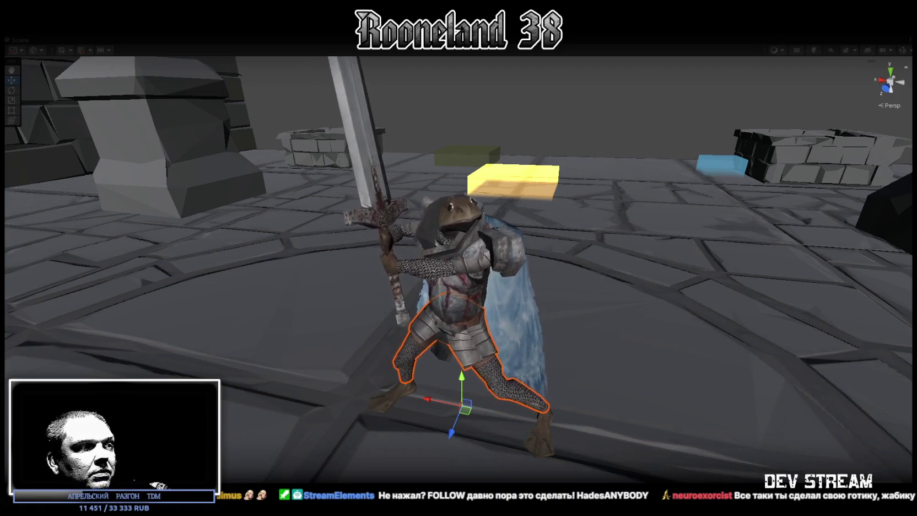
Back in Unity, move aside and close the region-blocked Morbid Metal Steam window
key(alt+Tab)
mouse_move(270, 130)
mouse_down()
mouse_move(308, 120)
mouse_move(354, 70)
mouse_up()
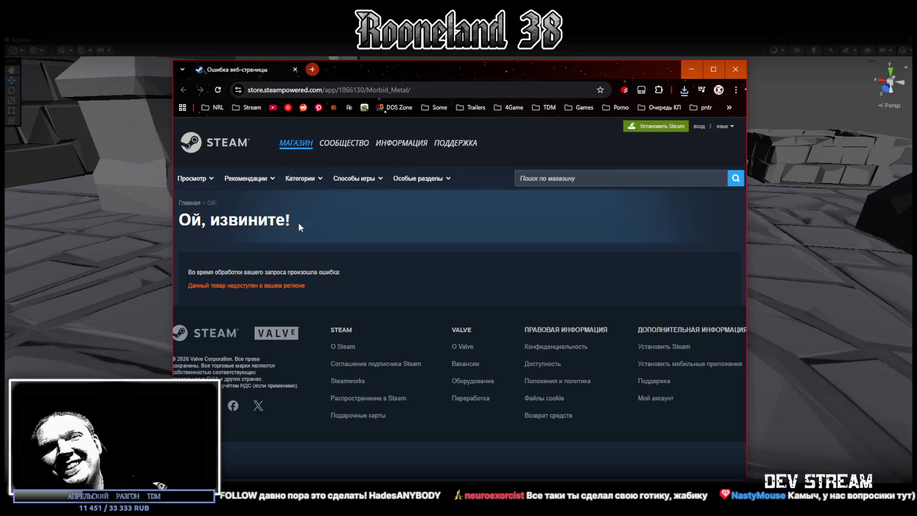
click(735, 70)
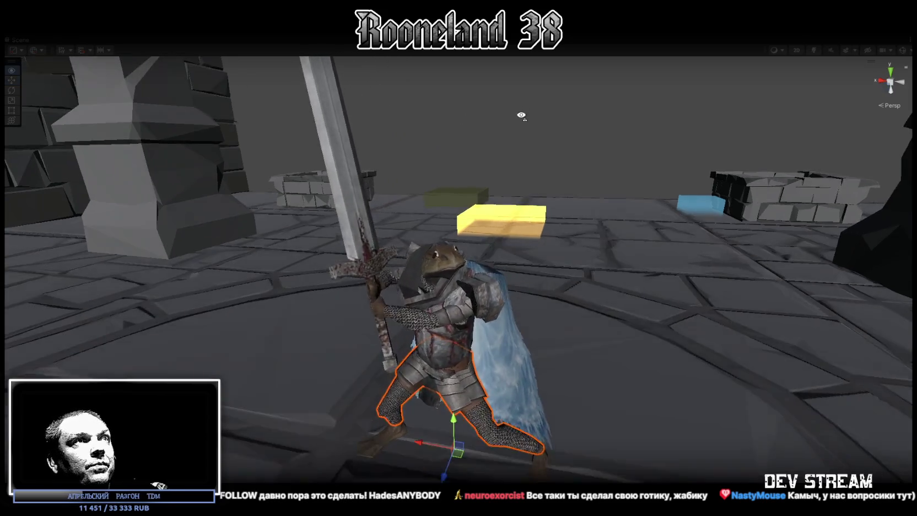
Deselect the caped frog knight and orbit the Scene camera down toward the dungeon floor
click(519, 109)
drag(518, 114, 571, 233)
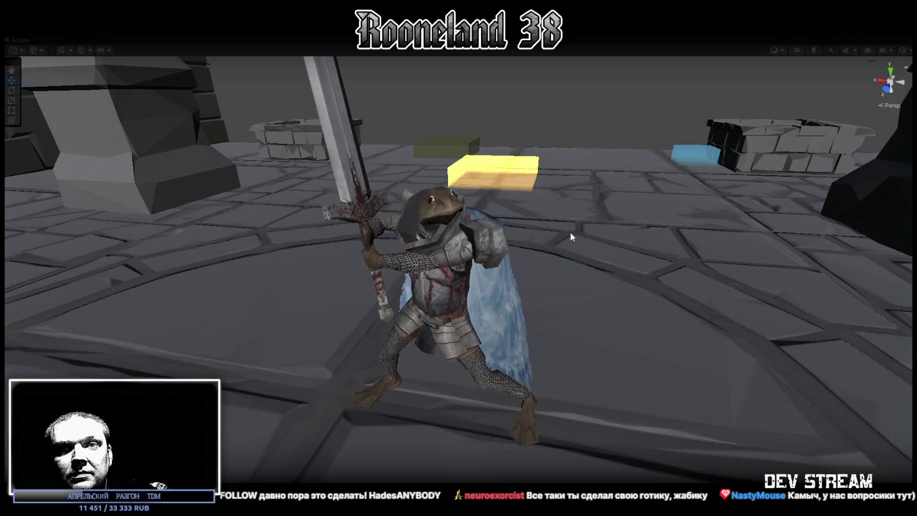
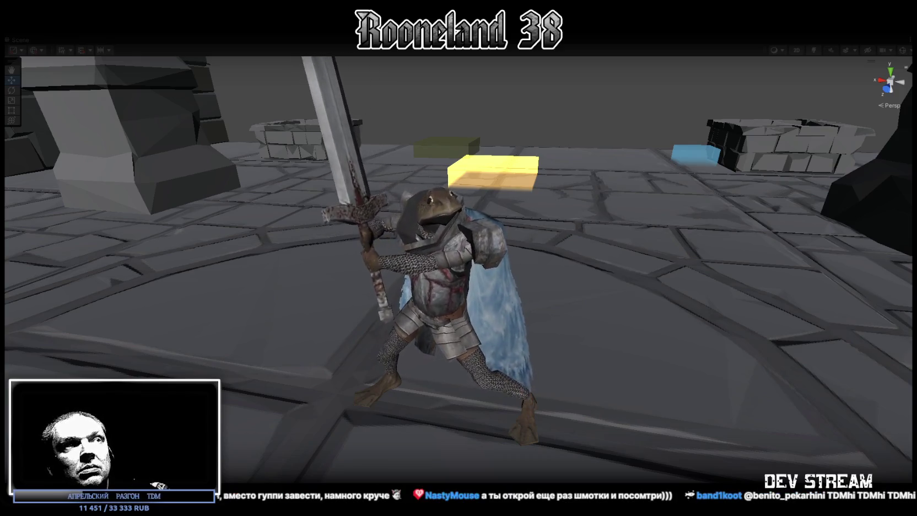
Restore the full layout, collapse RPG-Character, and open the Armor Database in GameDataBase
click(481, 262)
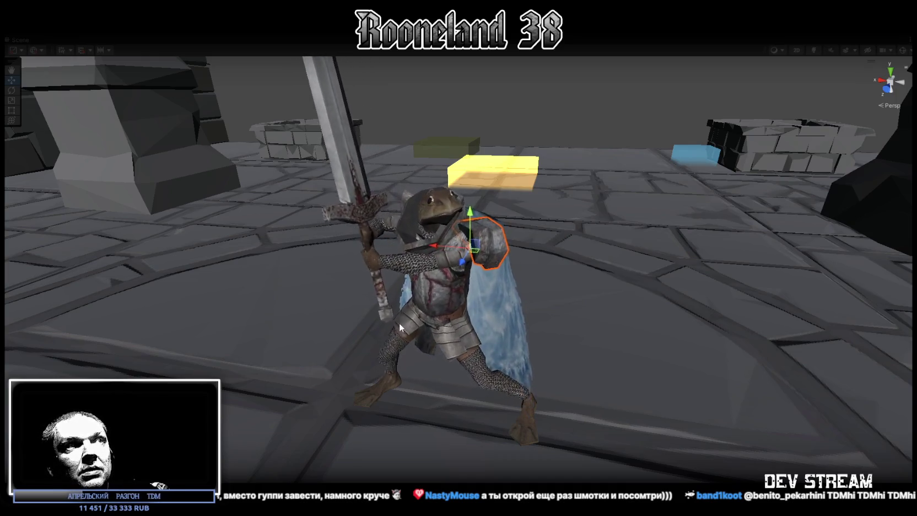
double_click(22, 42)
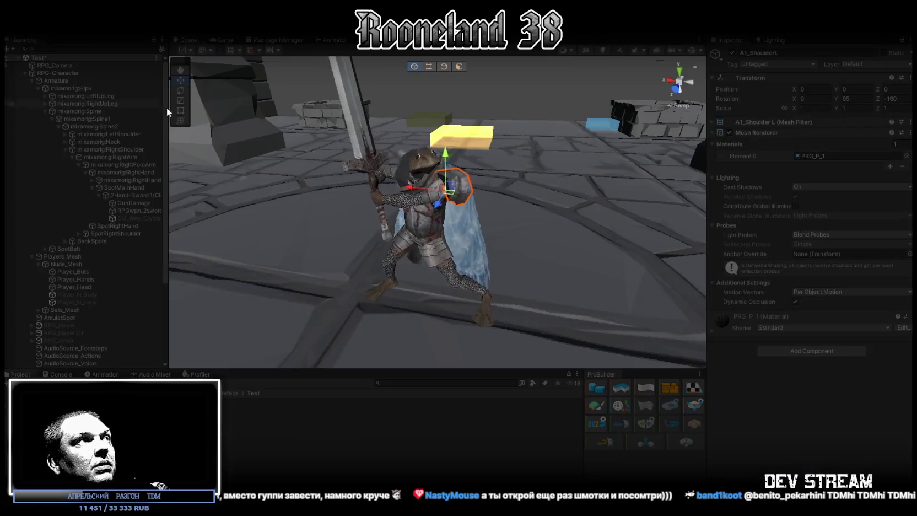
click(25, 72)
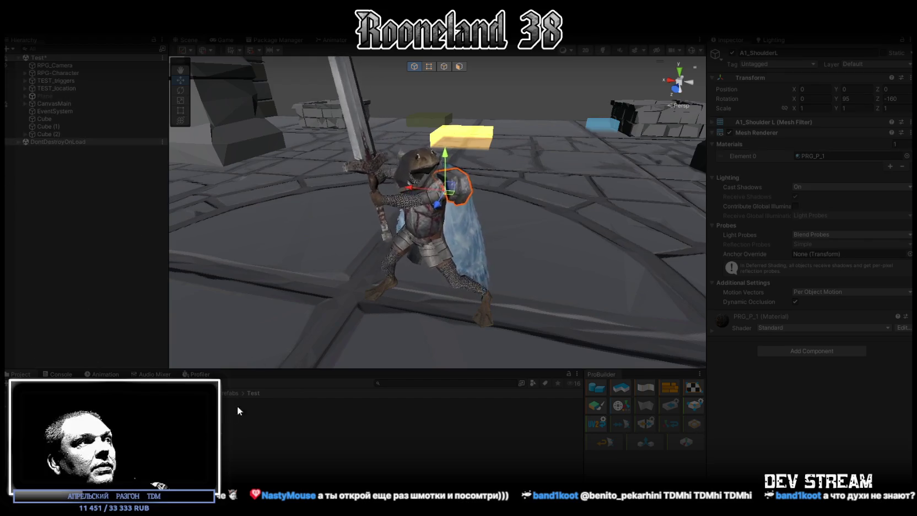
double_click(255, 422)
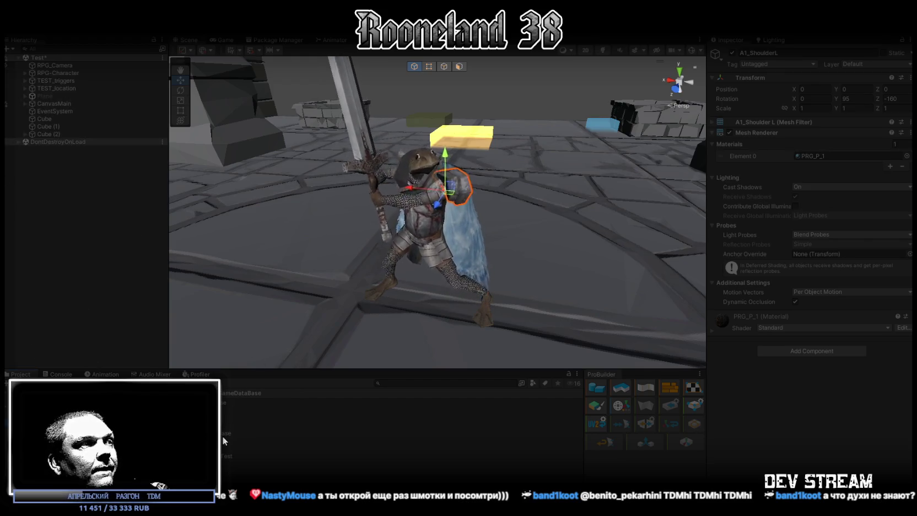
click(236, 408)
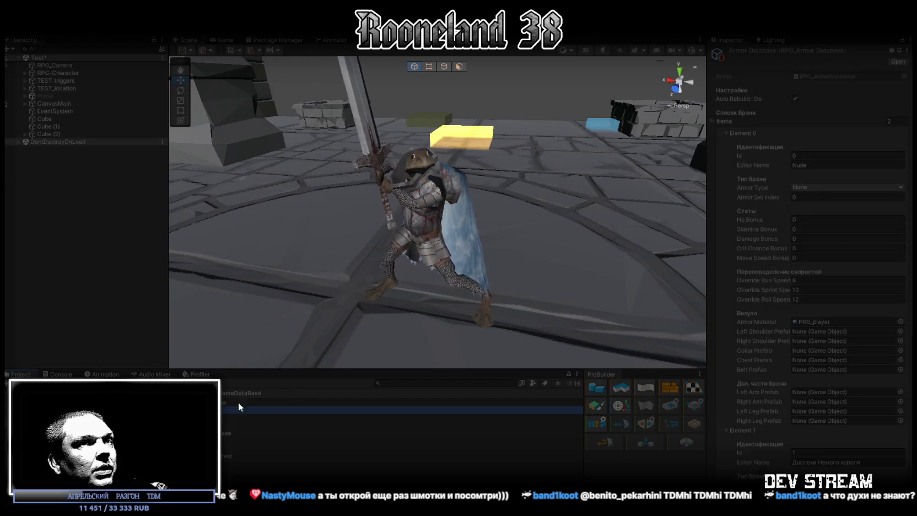
Collapse Element 0 and inspect the collar and chest pieces, undoing a trial chest move
click(725, 133)
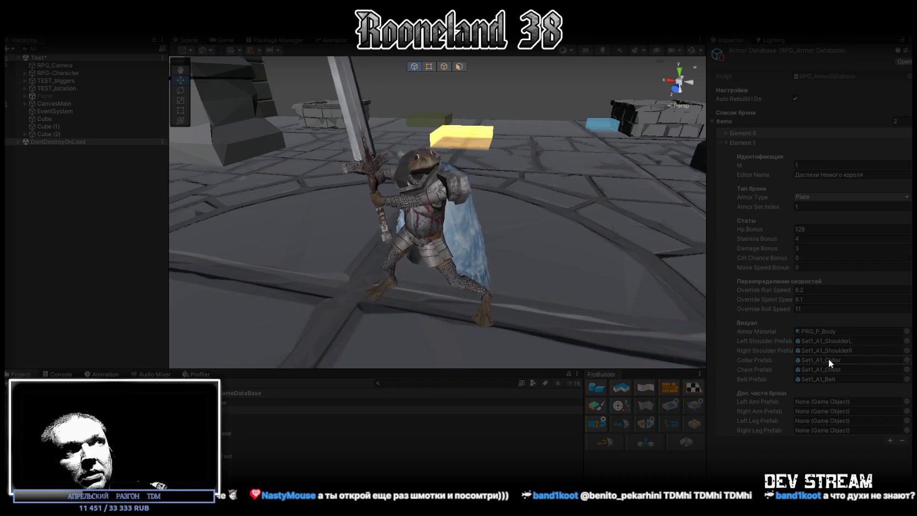
click(415, 187)
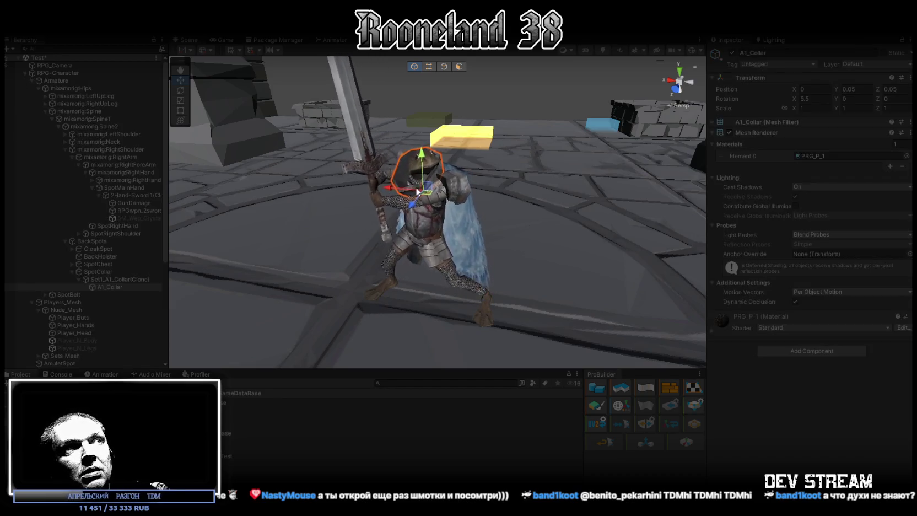
click(228, 409)
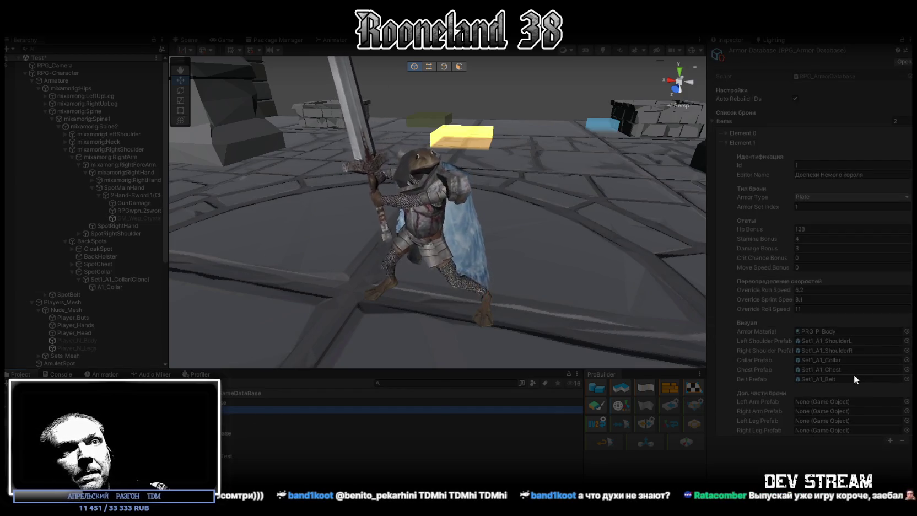
click(426, 228)
drag(414, 153, 414, 50)
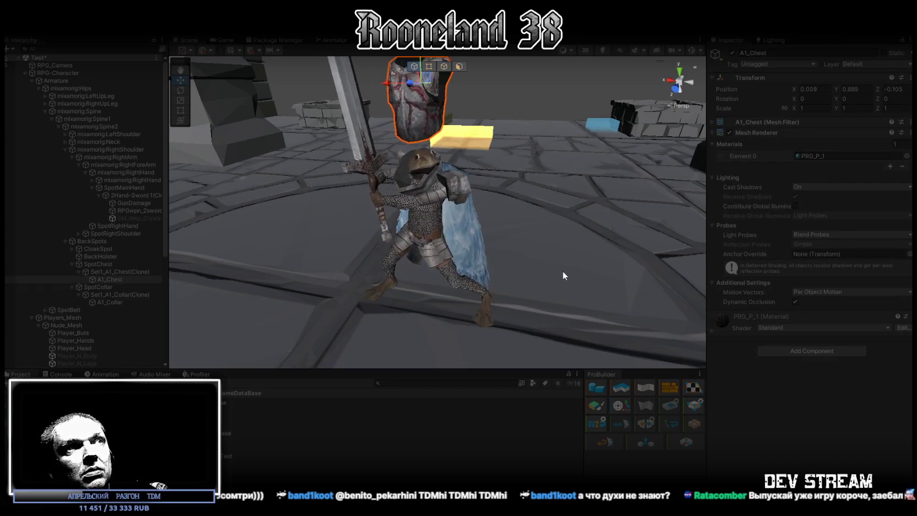
key(ctrl+z)
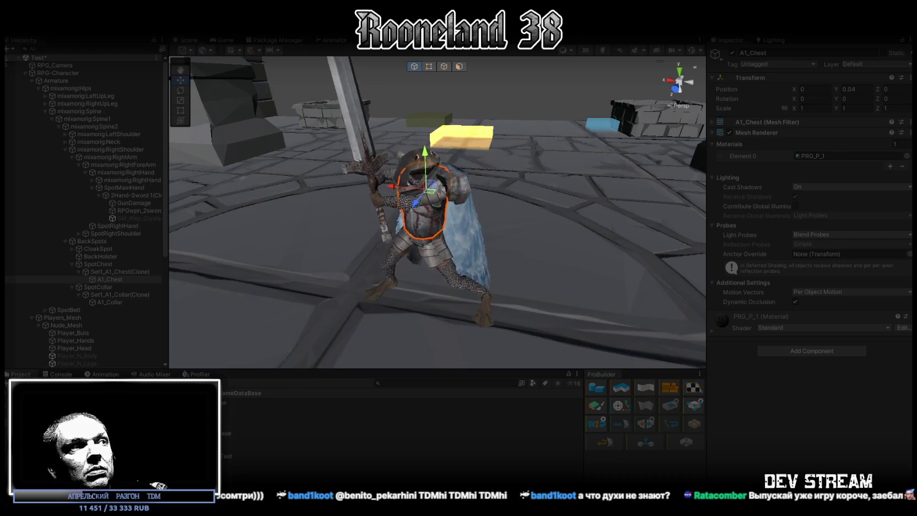
click(248, 409)
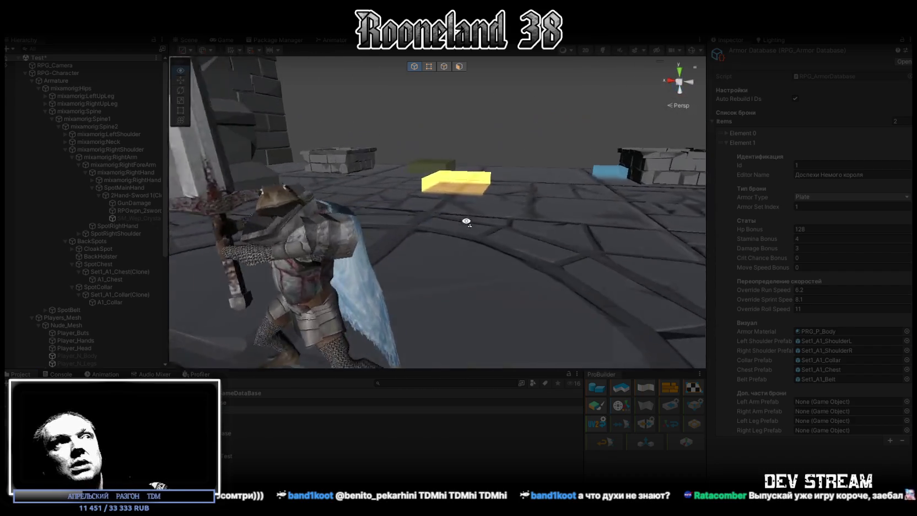
Set the green trigger cube's EquipCloak argument to 34 and view the running game
click(432, 312)
click(472, 299)
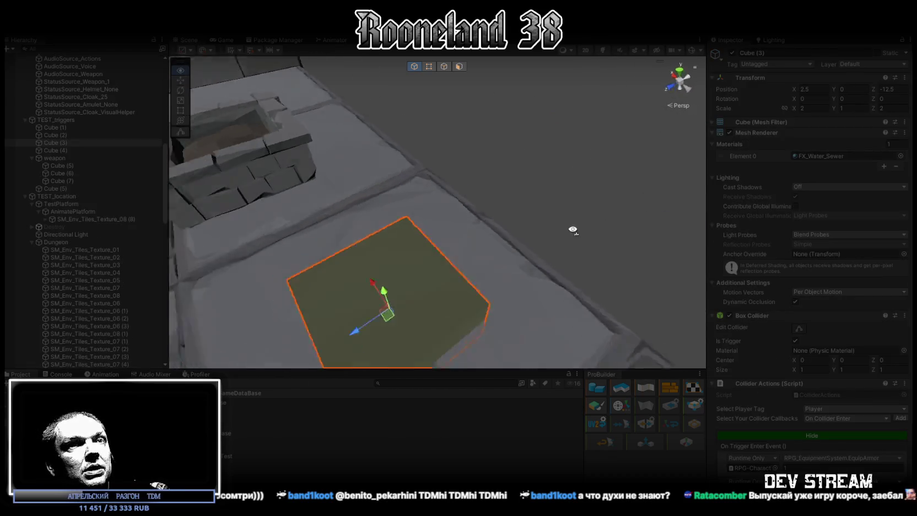
scroll(882, 469, down, 3)
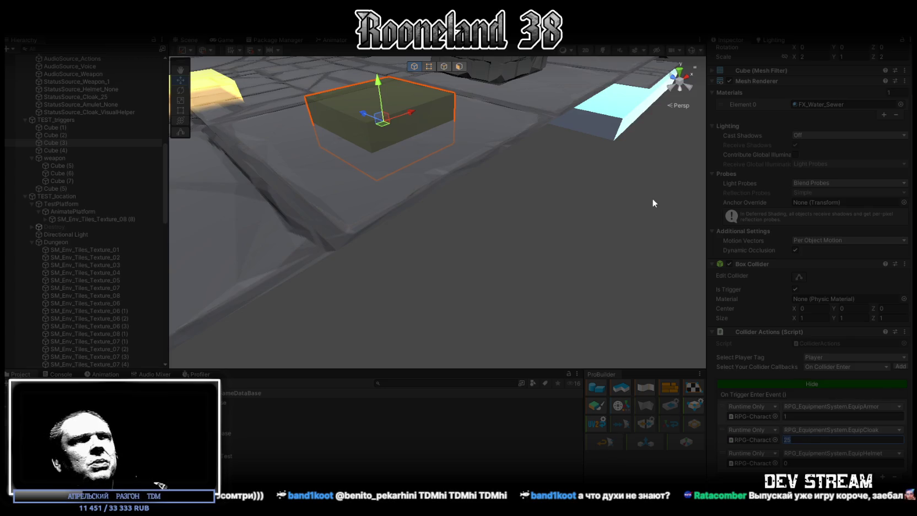
mouse_move(477, 201)
mouse_down()
mouse_move(383, 166)
mouse_move(518, 207)
mouse_move(394, 167)
mouse_up()
text(34)
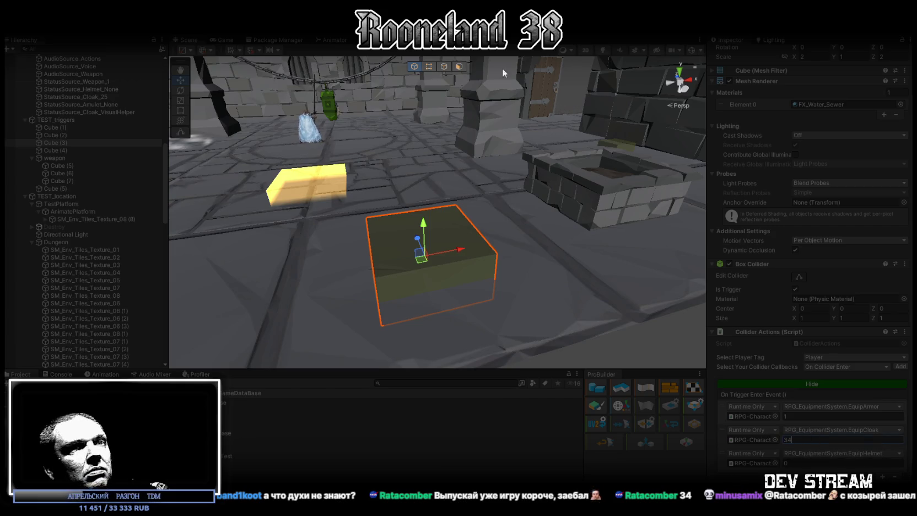
click(225, 40)
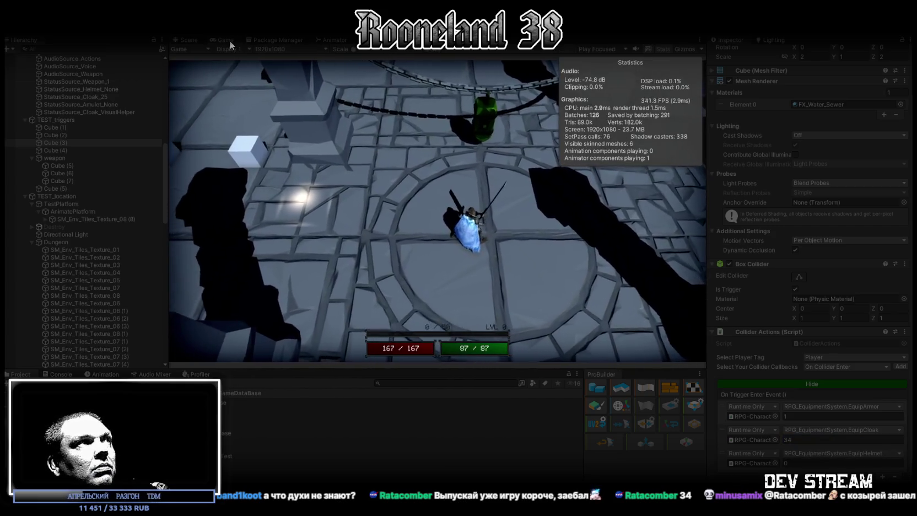
In the maximized Game view, walk the knight back and forth over the green trigger tile
double_click(229, 40)
key(w)
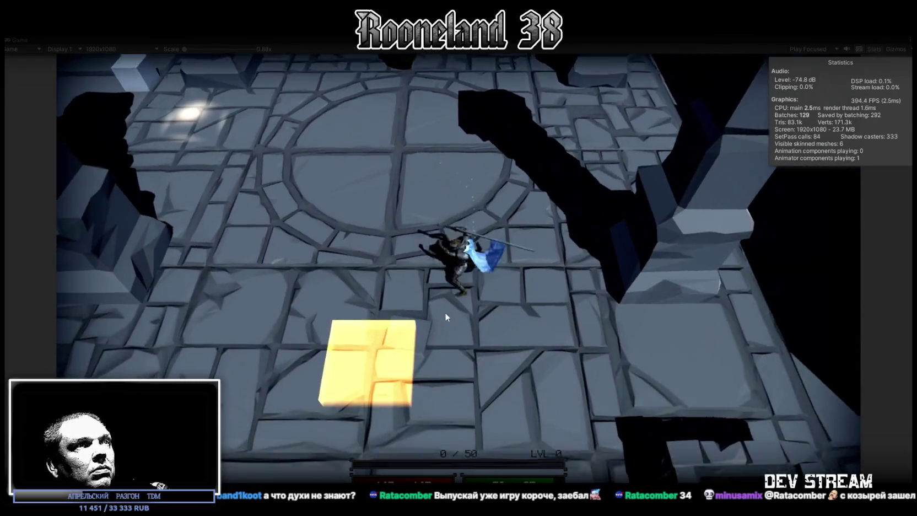
key(s)
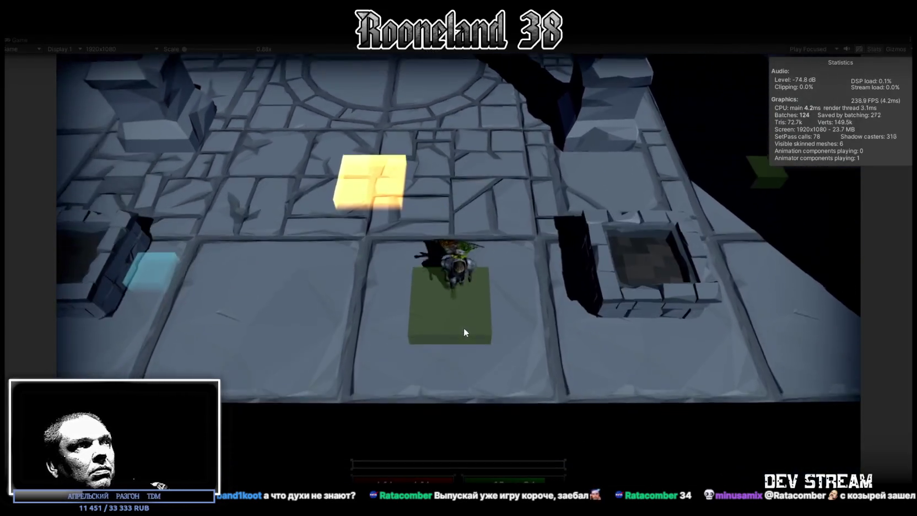
key(w)
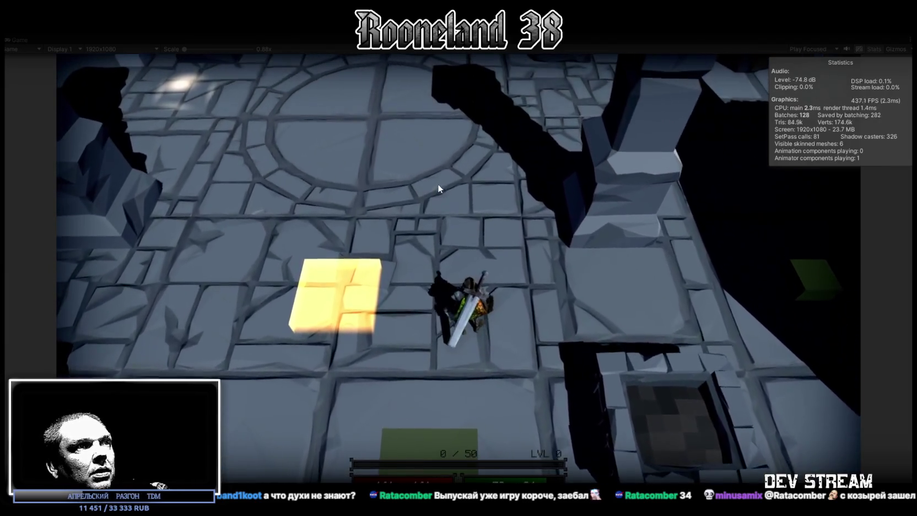
key(w)
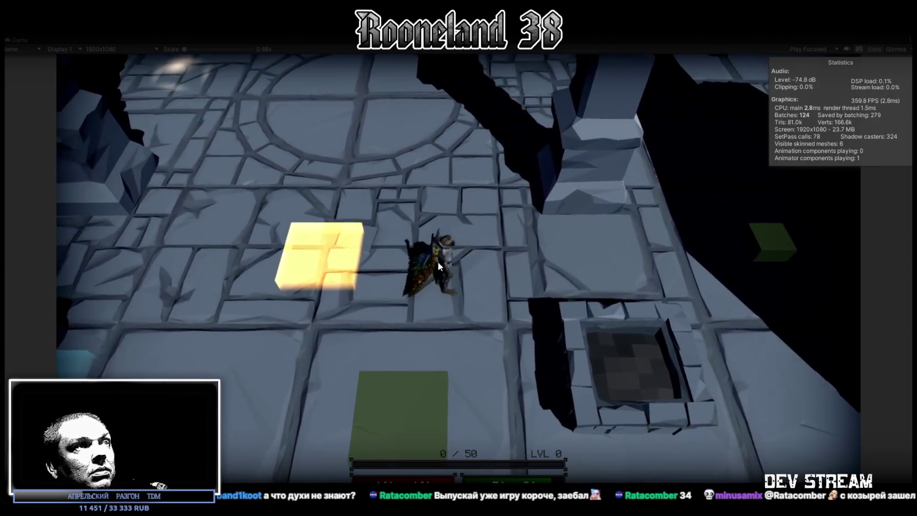
key(w)
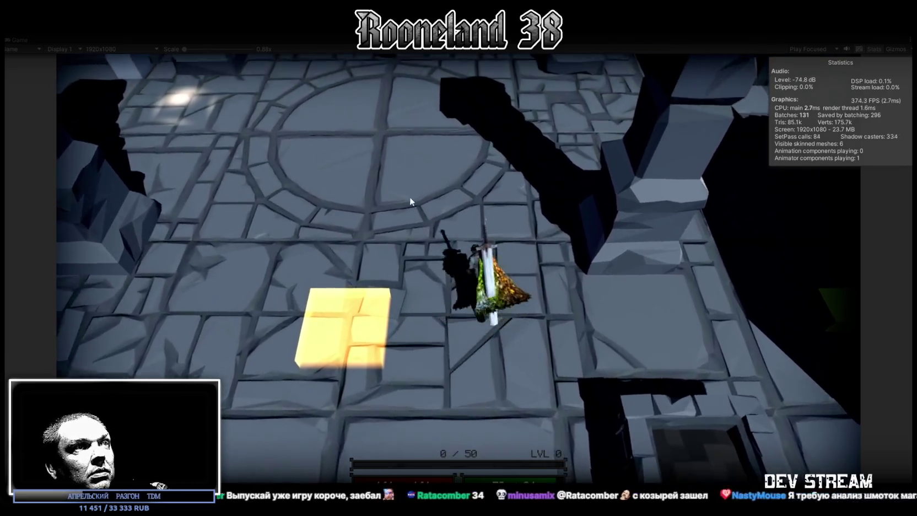
key(s)
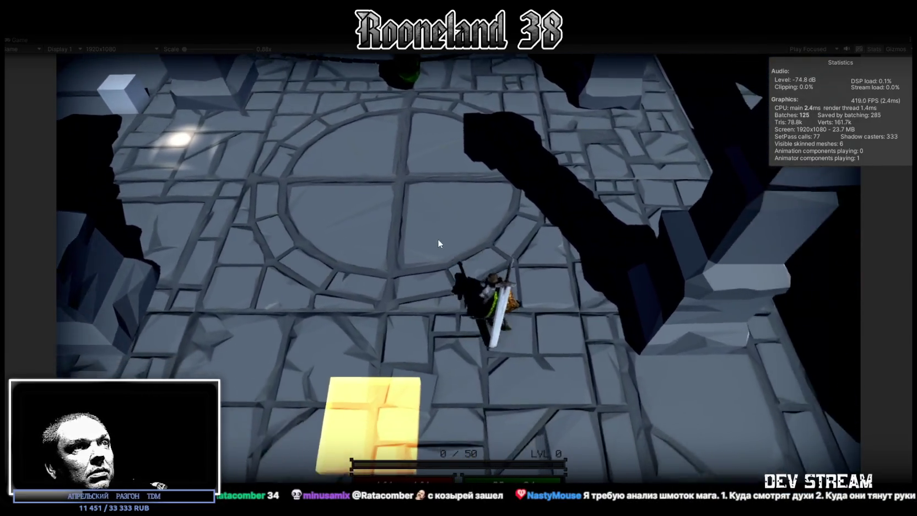
key(s)
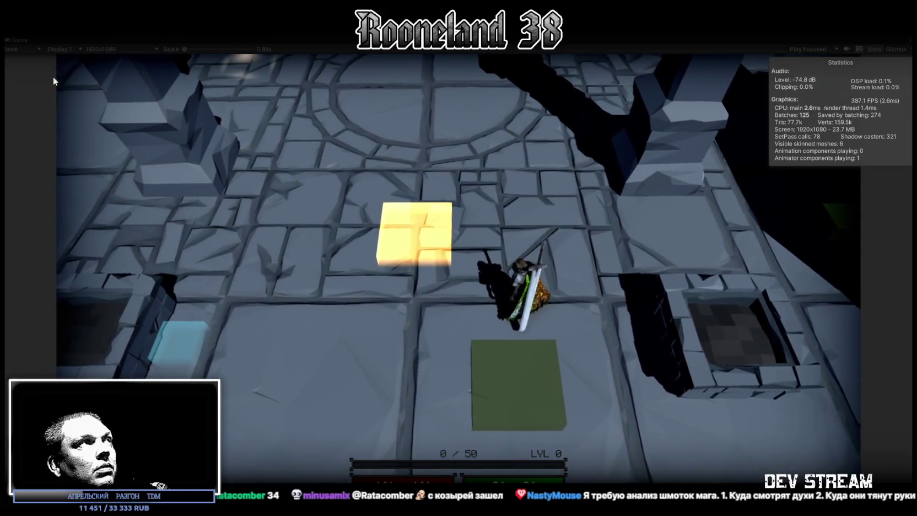
double_click(19, 40)
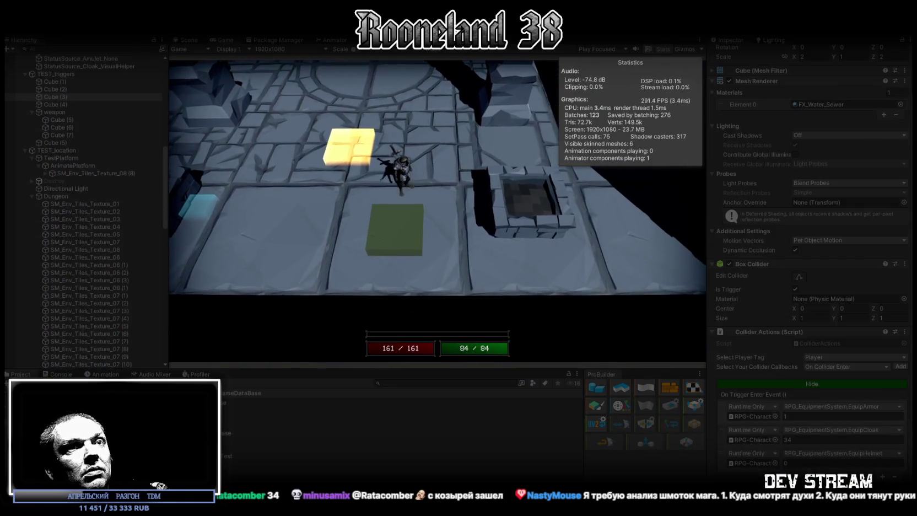
Change the green trigger's EquipCloak argument to 12 and maximize the Game view to check it
click(396, 143)
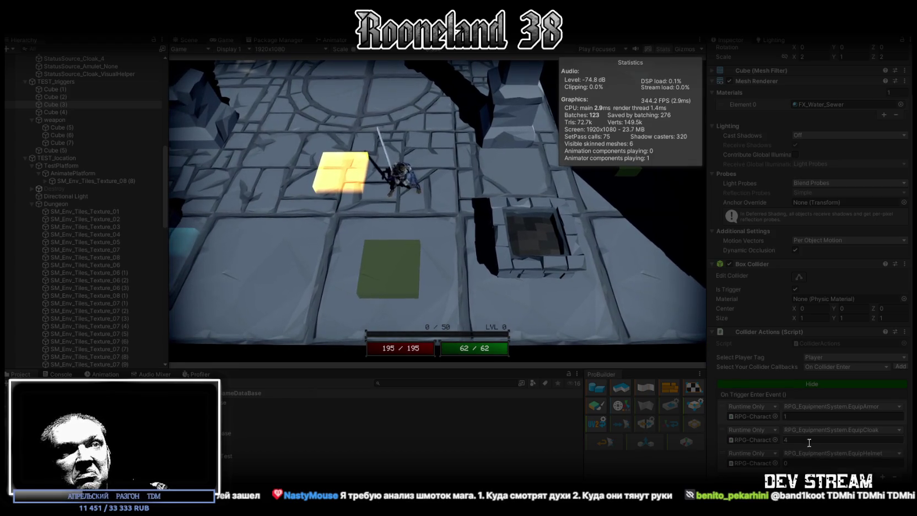
text(12)
click(443, 177)
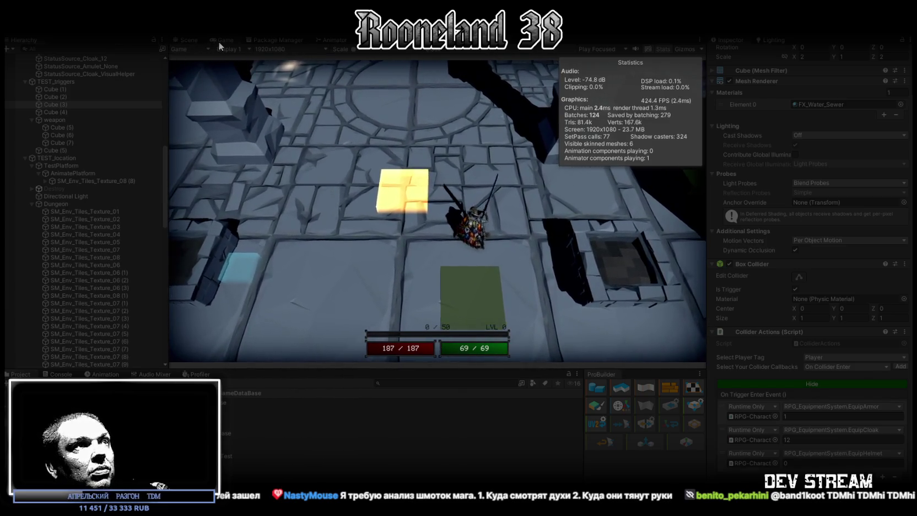
double_click(218, 41)
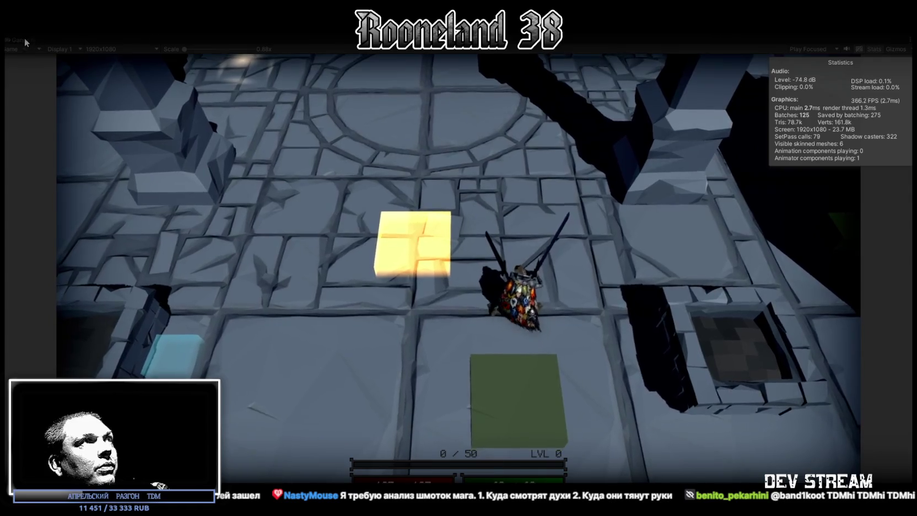
Scale the maximized Game view down to 0.88x, then return to the full layout
double_click(22, 39)
scroll(369, 54, up, 5)
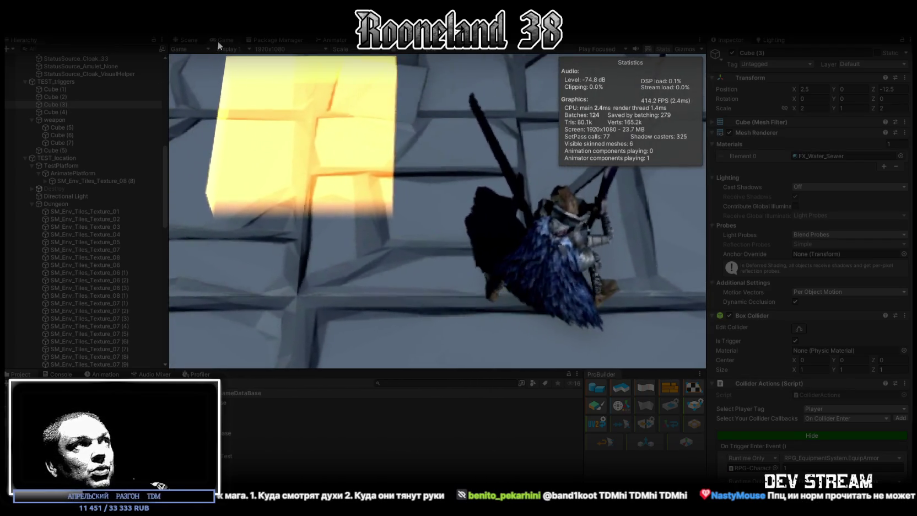
double_click(217, 40)
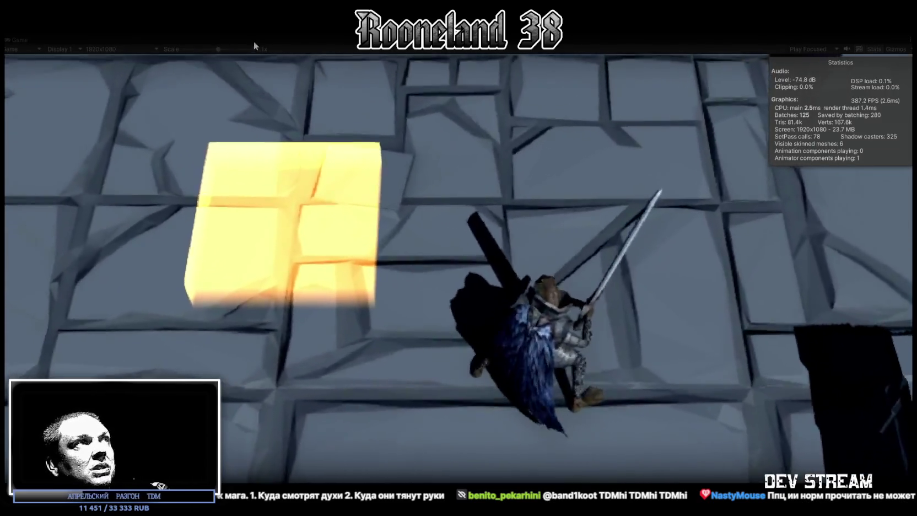
drag(218, 49, 133, 46)
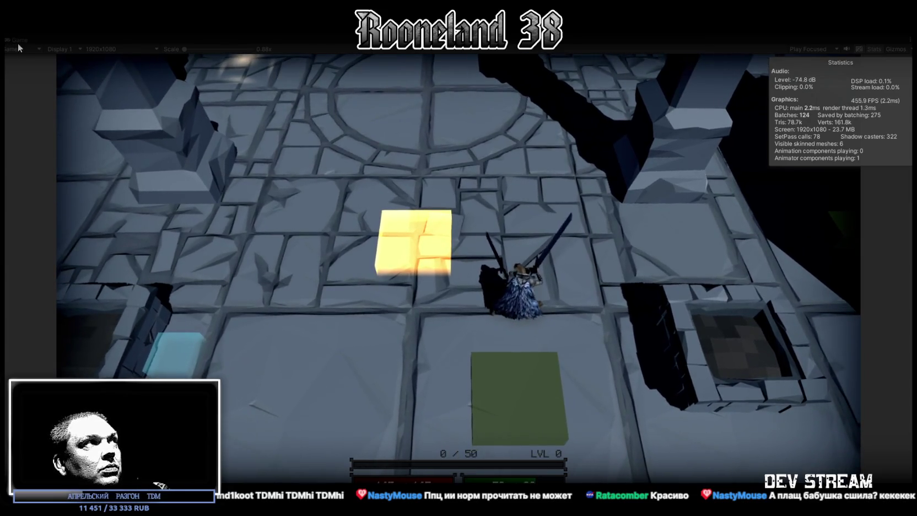
double_click(19, 43)
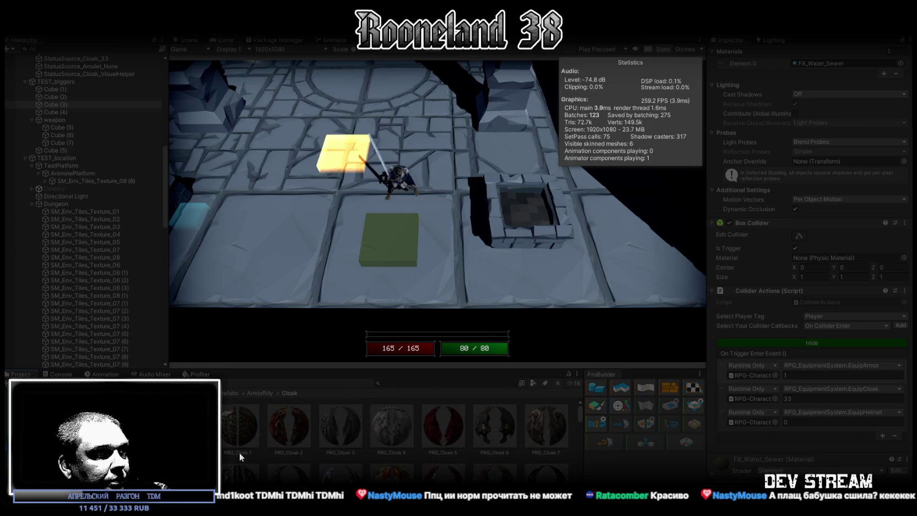
Run the cloaked knight forward, zooming the Game view in to 2.2x and back out
scroll(277, 444, up, 2)
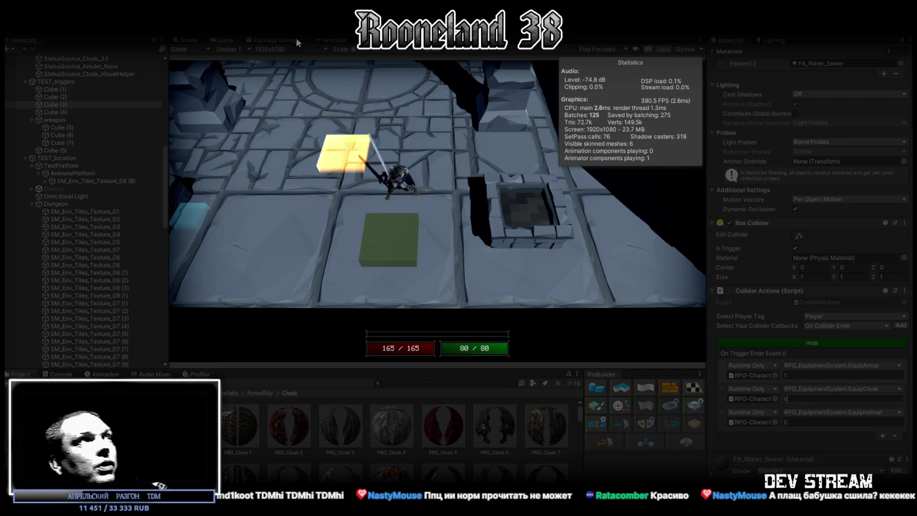
double_click(228, 41)
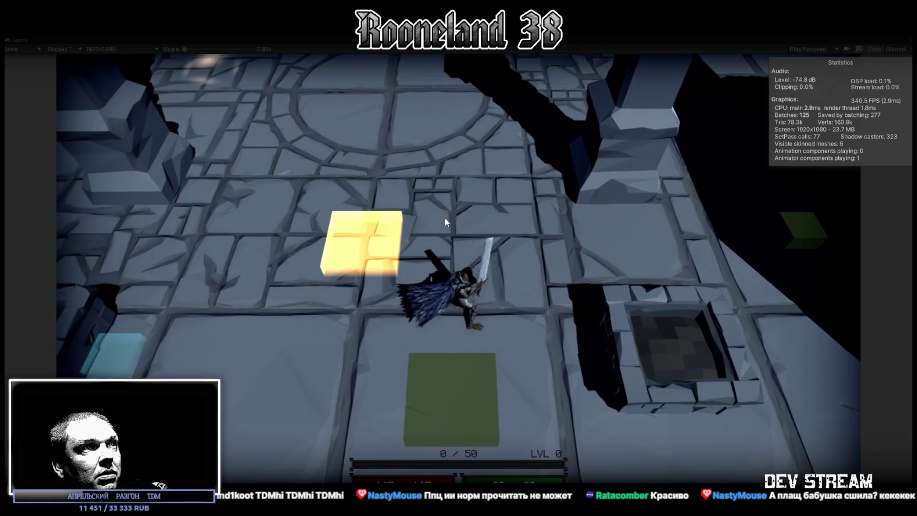
key(w)
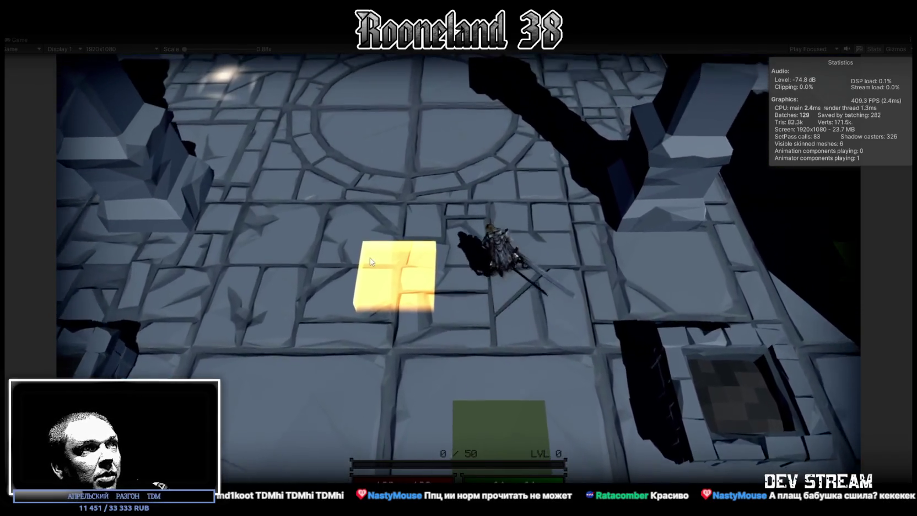
key(w)
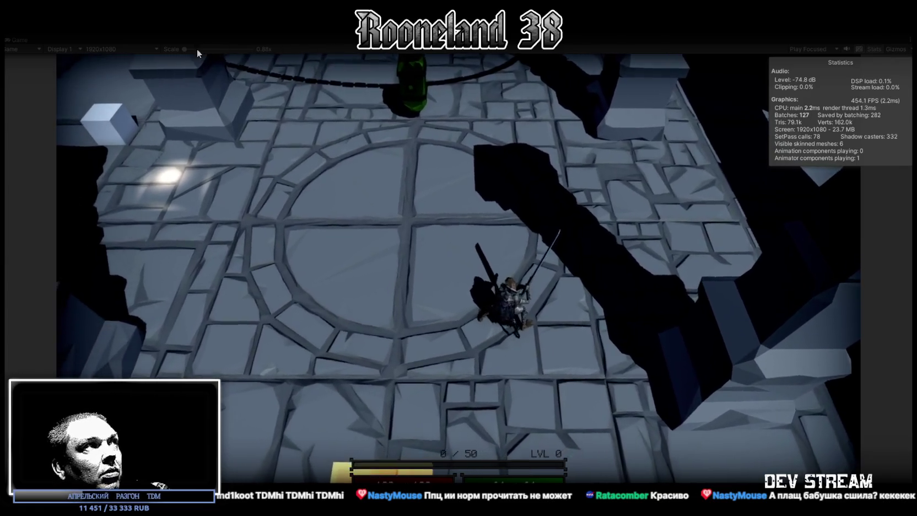
drag(196, 49, 220, 49)
key(w)
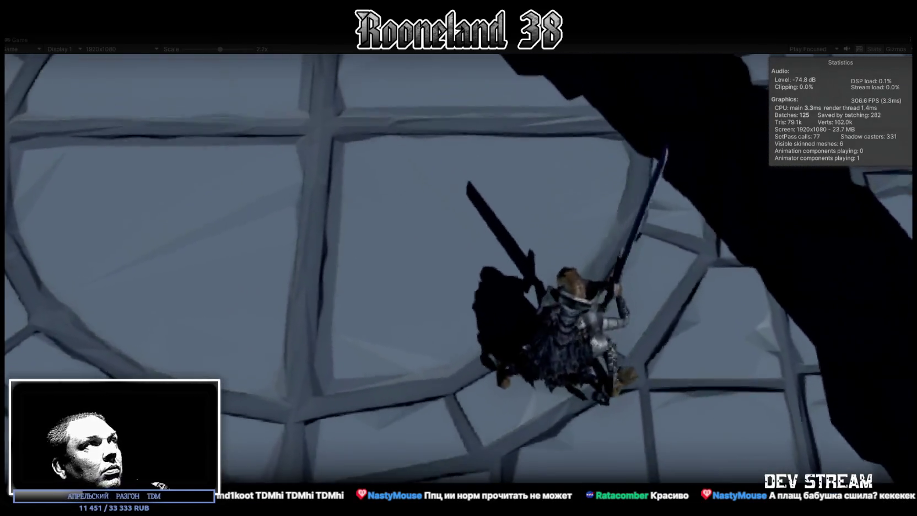
drag(217, 51, 139, 52)
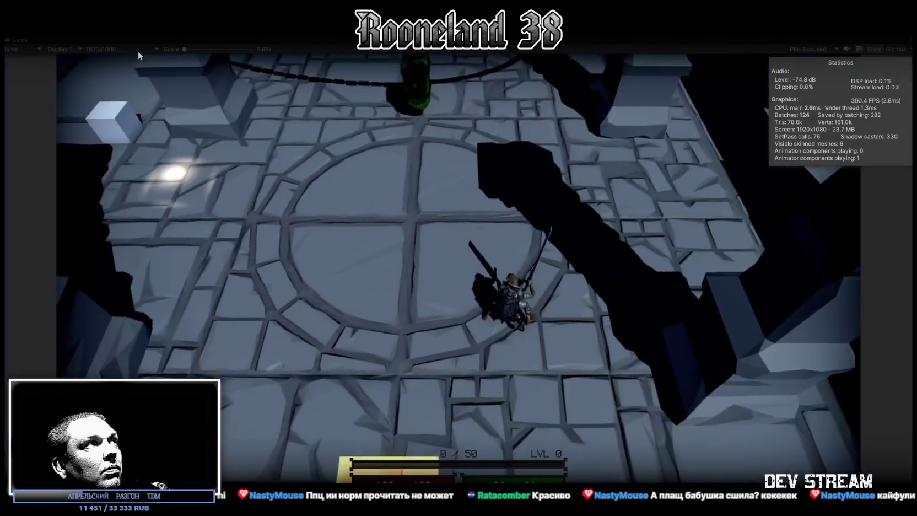
double_click(18, 39)
Orbit the Scene camera around the knight to inspect its armor and cloak, then return to Game view
click(189, 40)
mouse_move(380, 127)
mouse_down()
mouse_move(428, 204)
mouse_move(452, 164)
mouse_move(364, 180)
mouse_move(418, 245)
mouse_move(521, 242)
mouse_up()
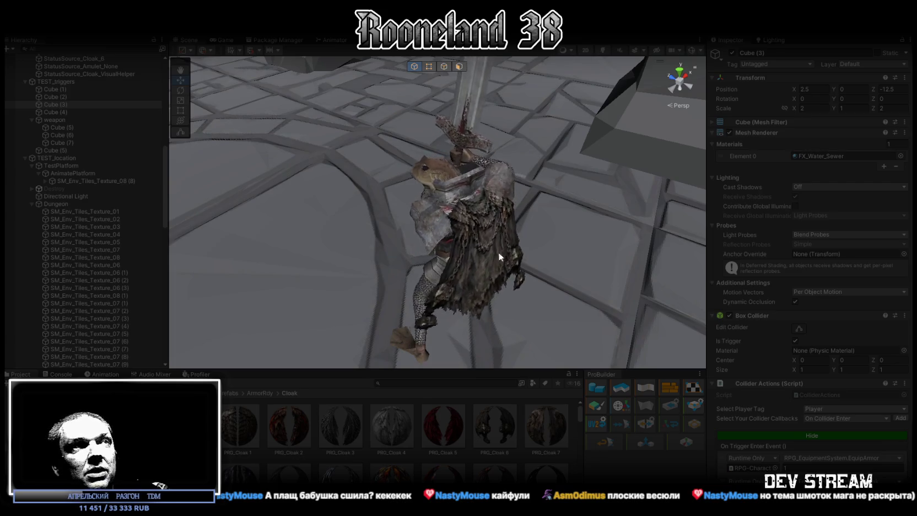
mouse_move(519, 247)
mouse_down()
mouse_move(594, 290)
mouse_move(621, 288)
mouse_up()
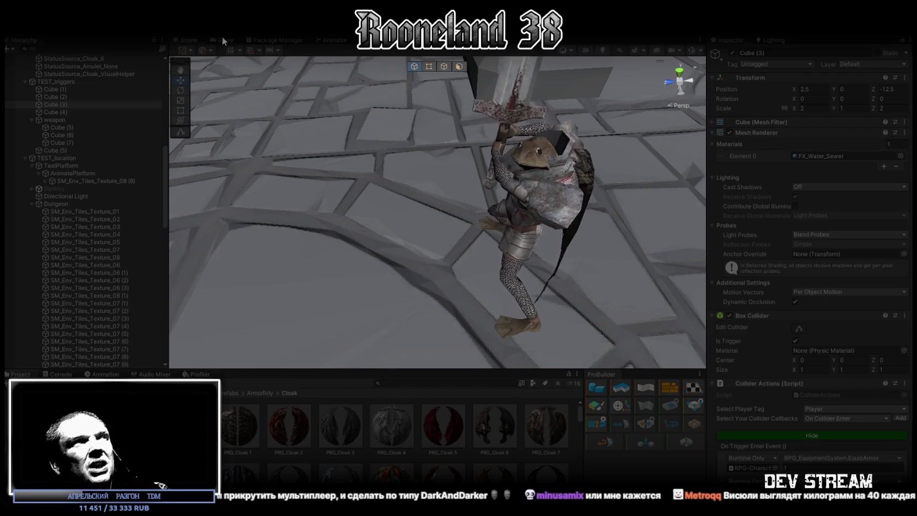
click(222, 41)
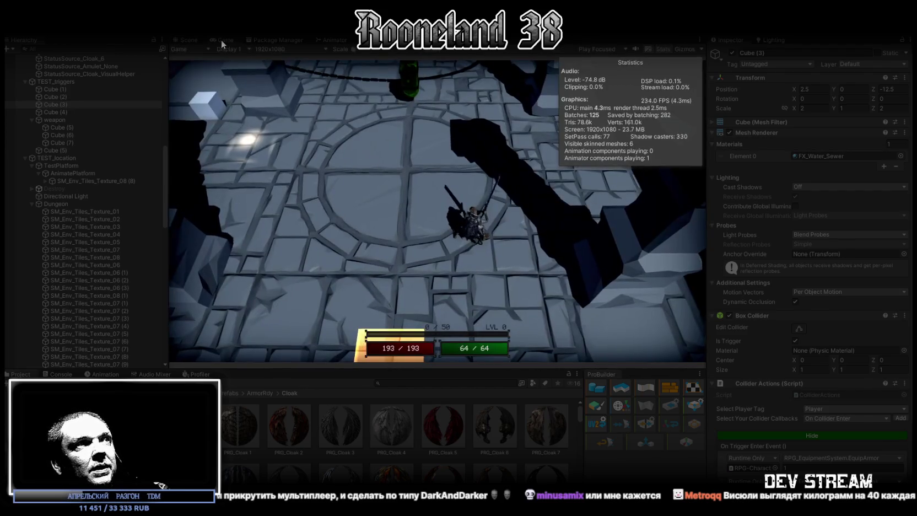
In the maximized Game view, walk the knight up and attack twice beneath the green lantern
double_click(222, 42)
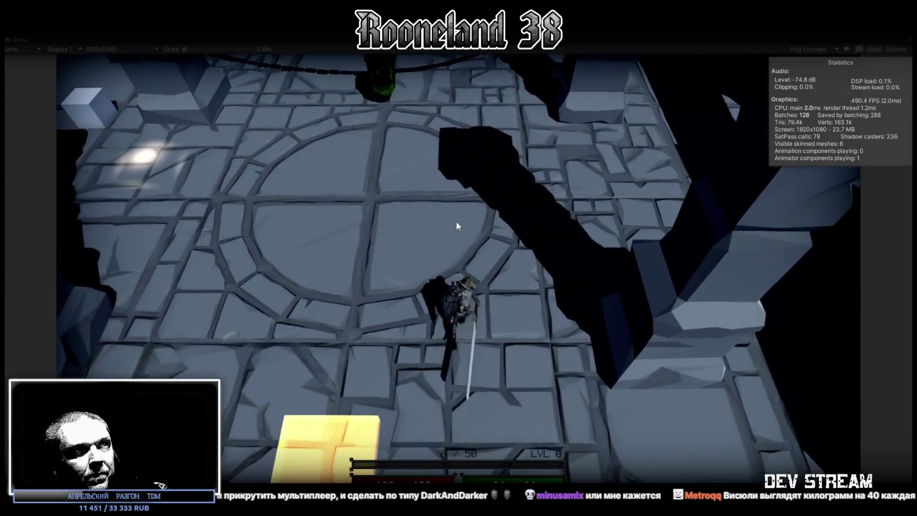
key(w)
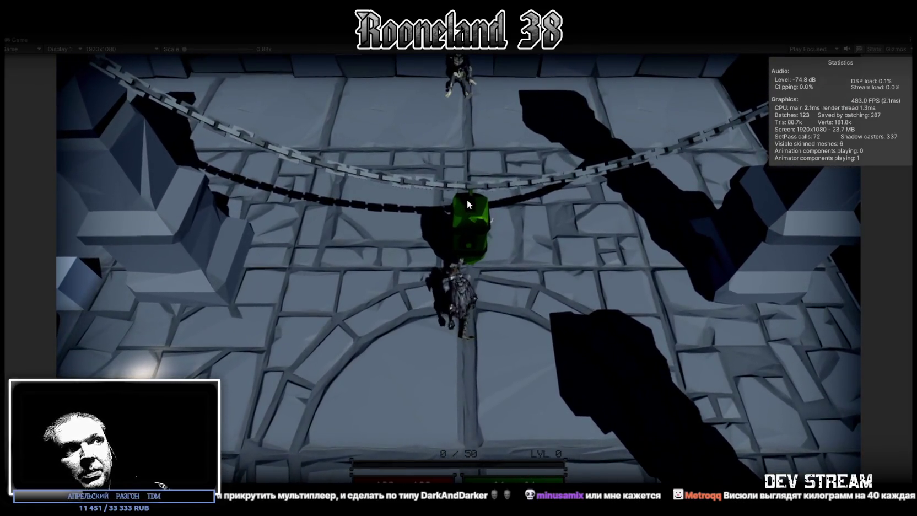
click(468, 199)
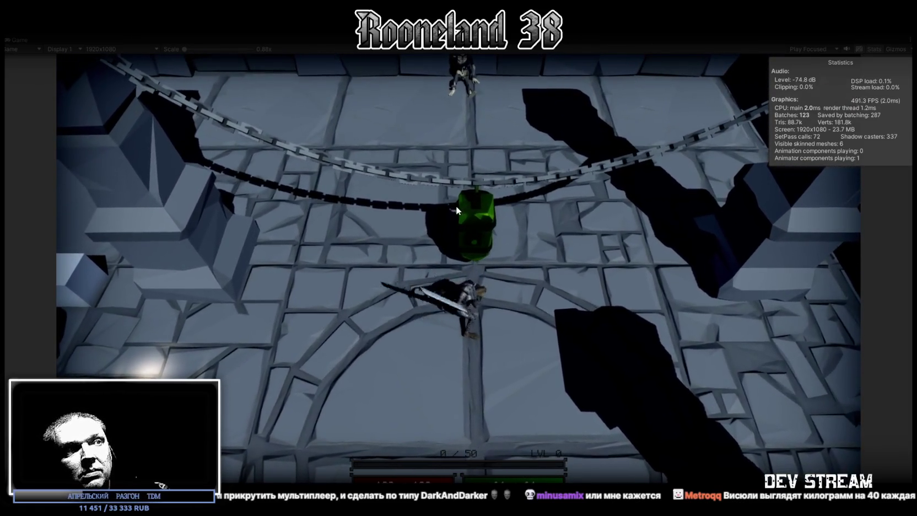
key(s)
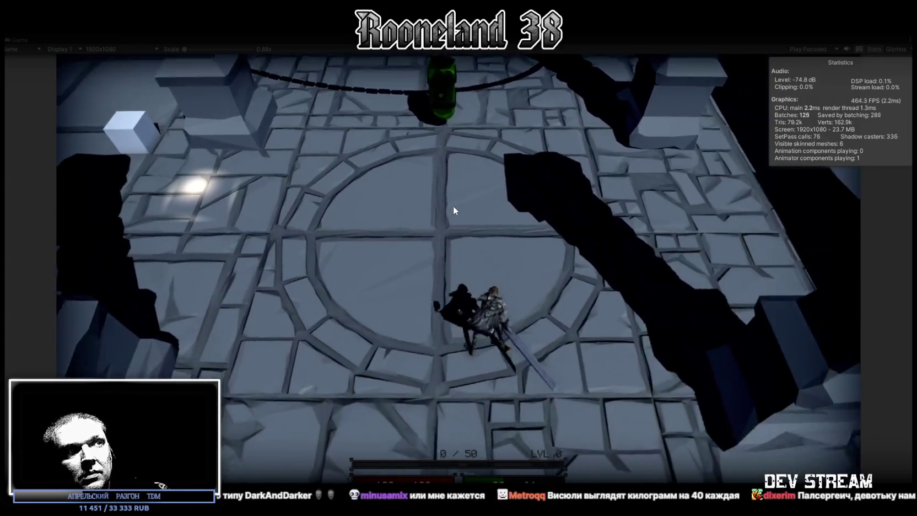
key(w)
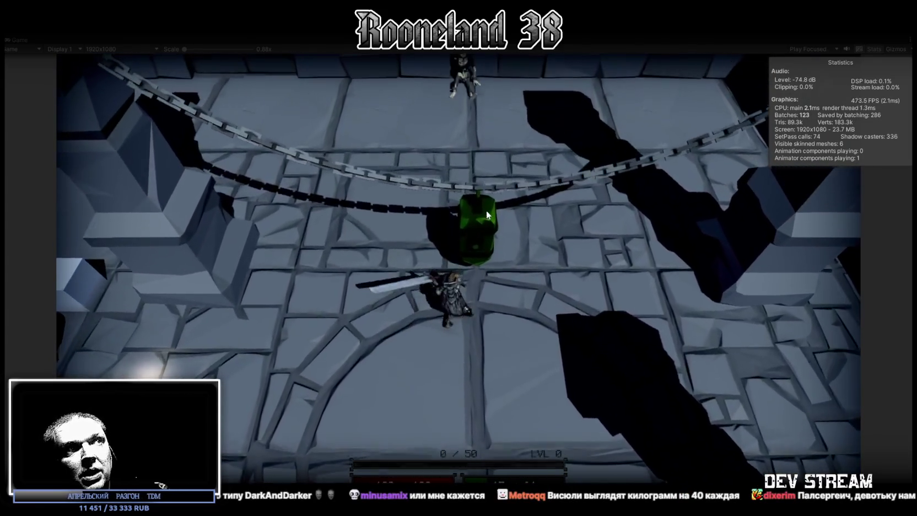
click(482, 210)
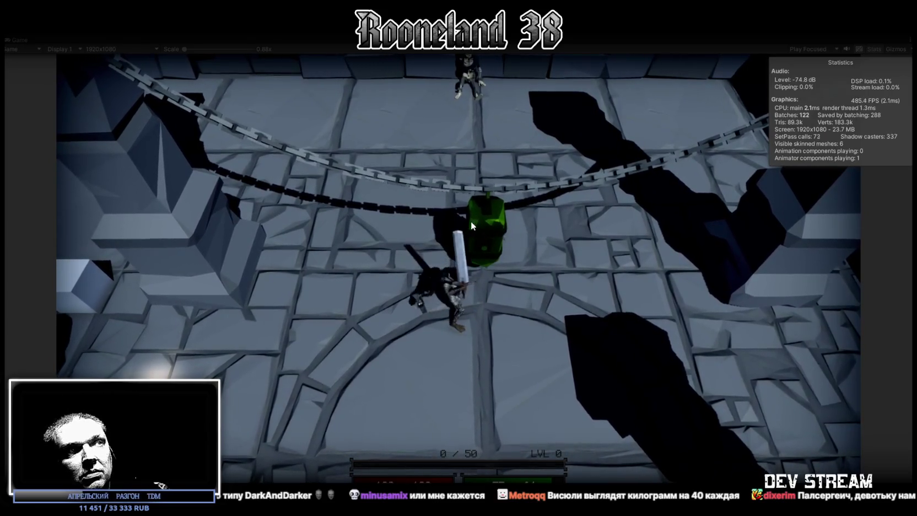
Roam the knight around the dungeon floor, then restore the full editor layout
key(s)
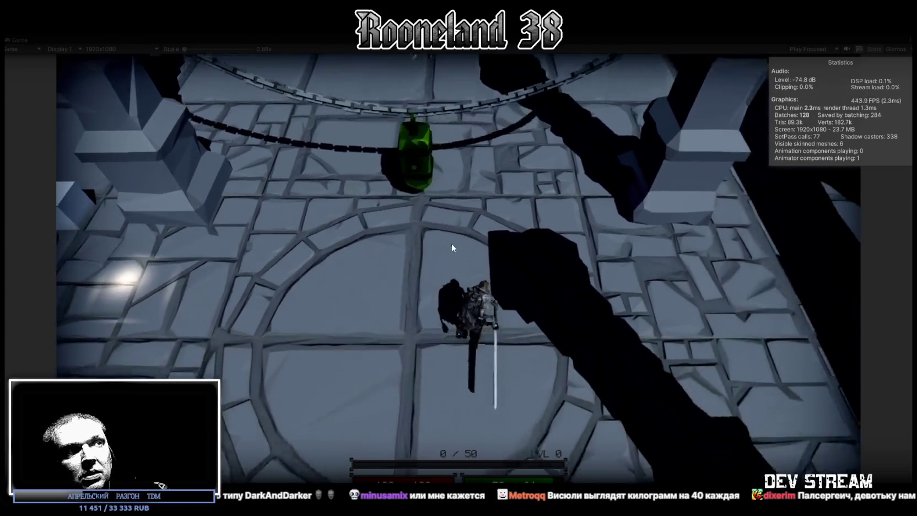
key(s)
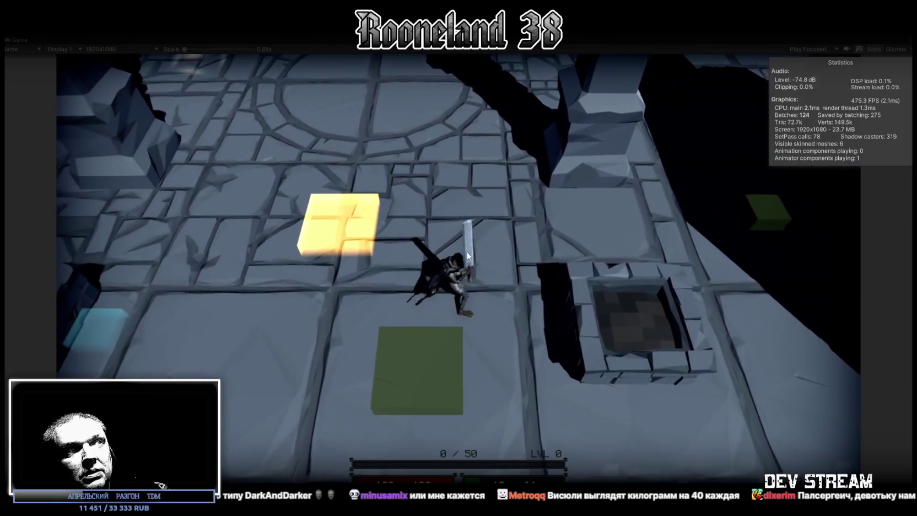
key(w)
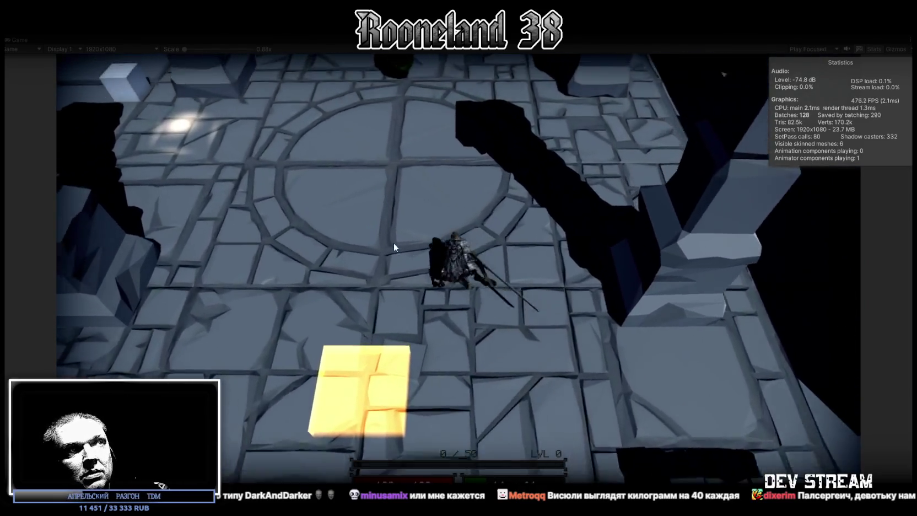
key(w)
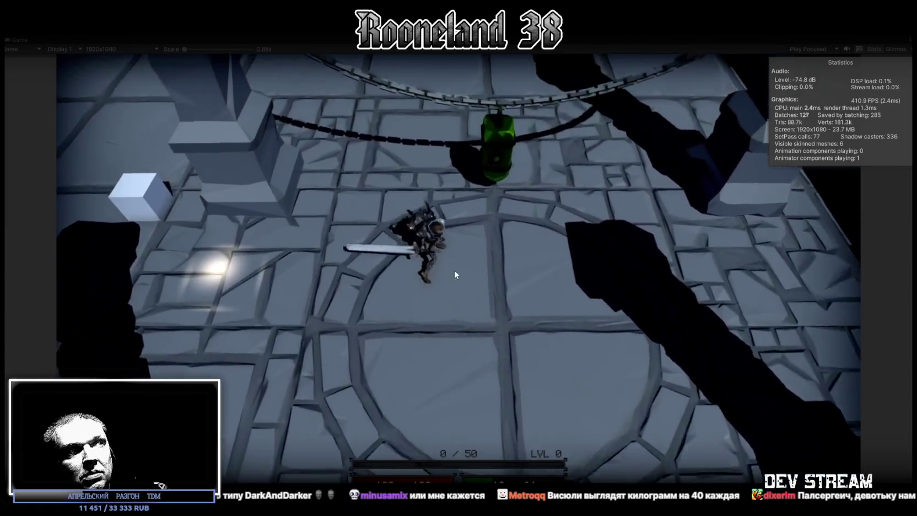
key(a)
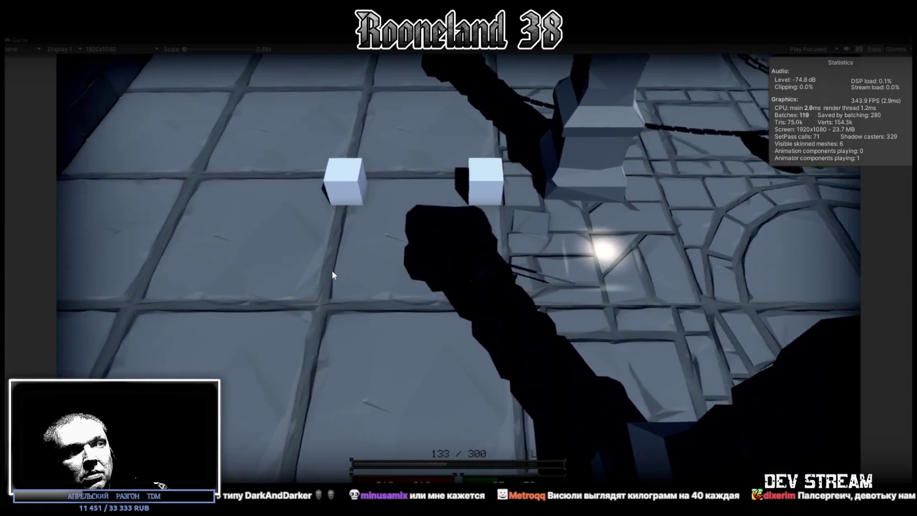
key(d)
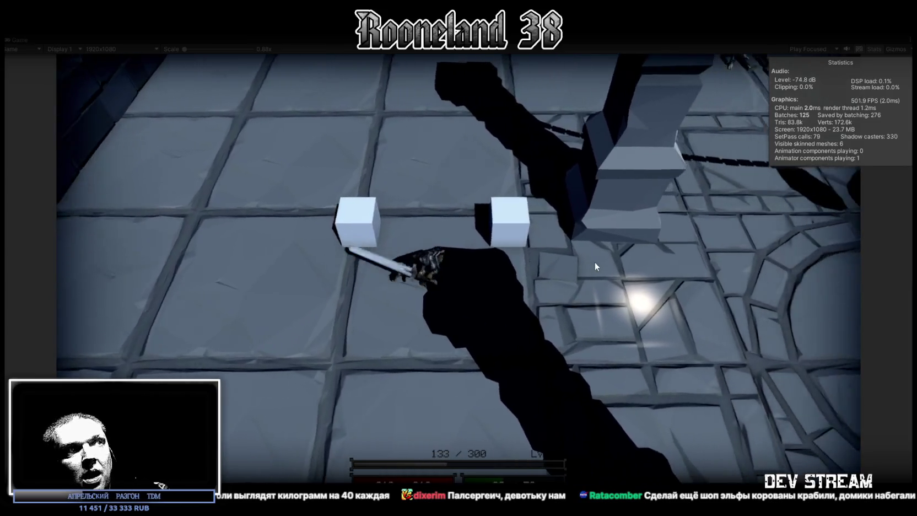
key(w)
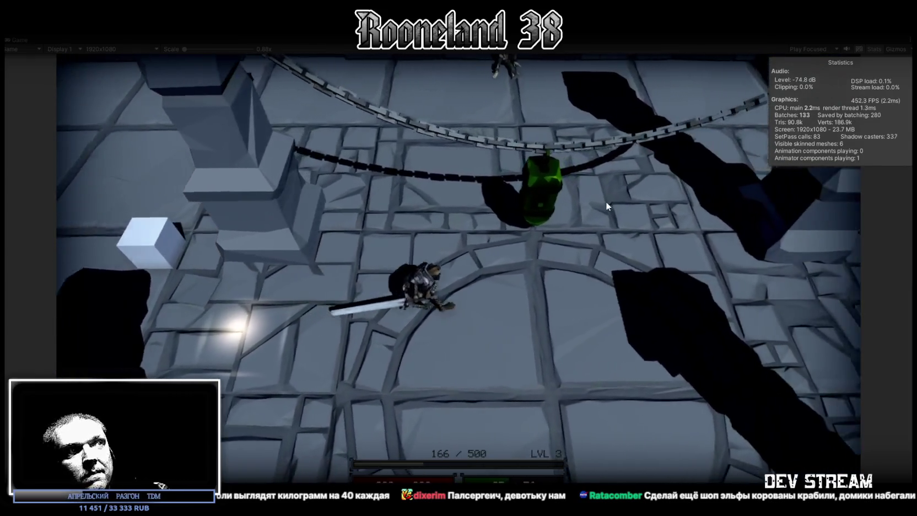
key(w)
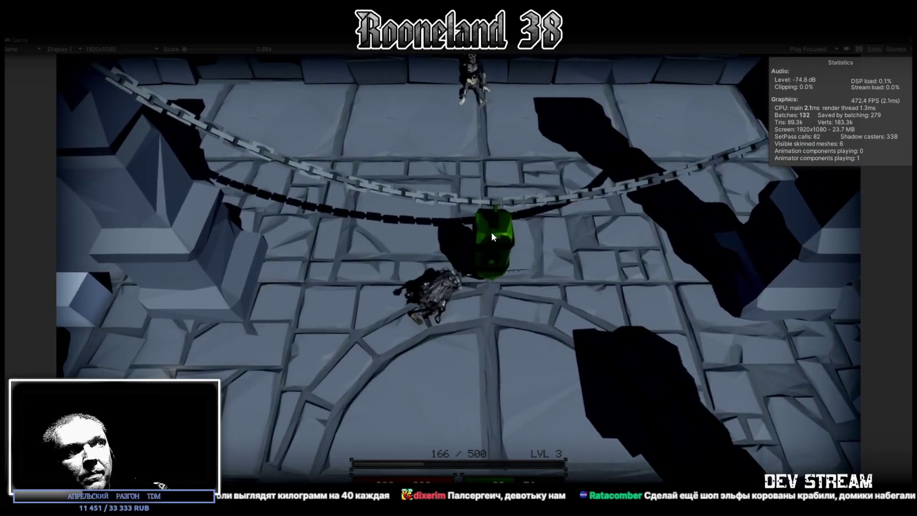
key(s)
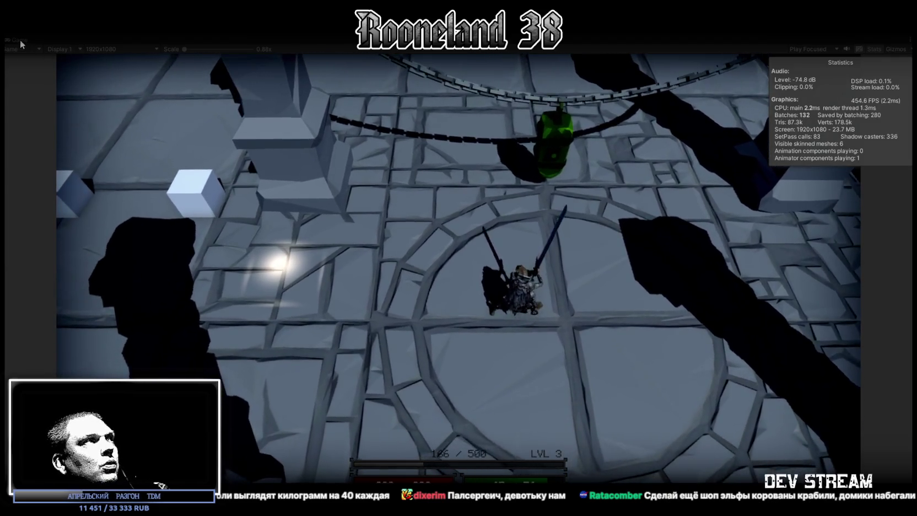
double_click(19, 40)
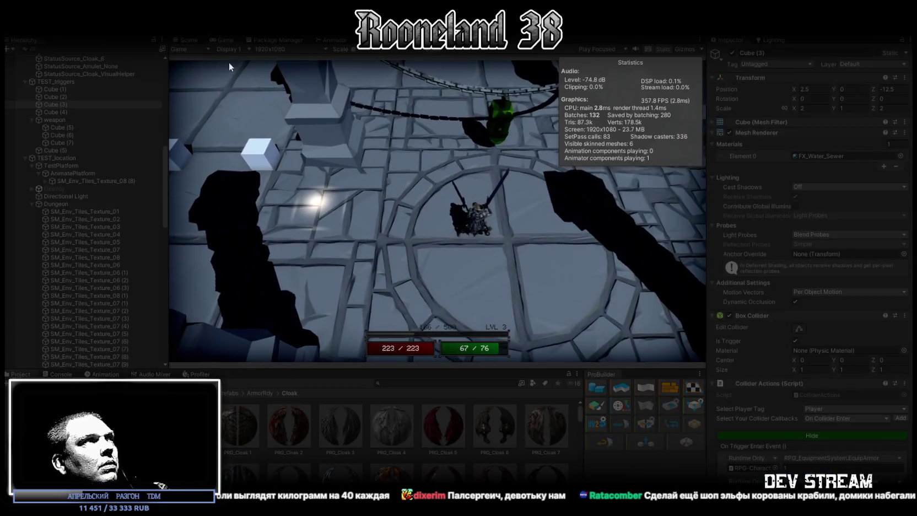
click(190, 40)
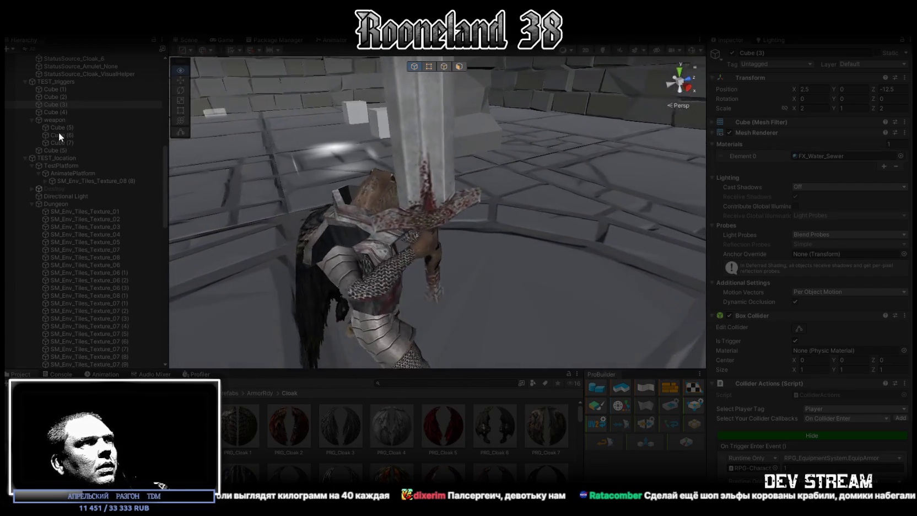
mouse_move(188, 152)
mouse_down()
mouse_move(290, 170)
mouse_move(253, 175)
mouse_up()
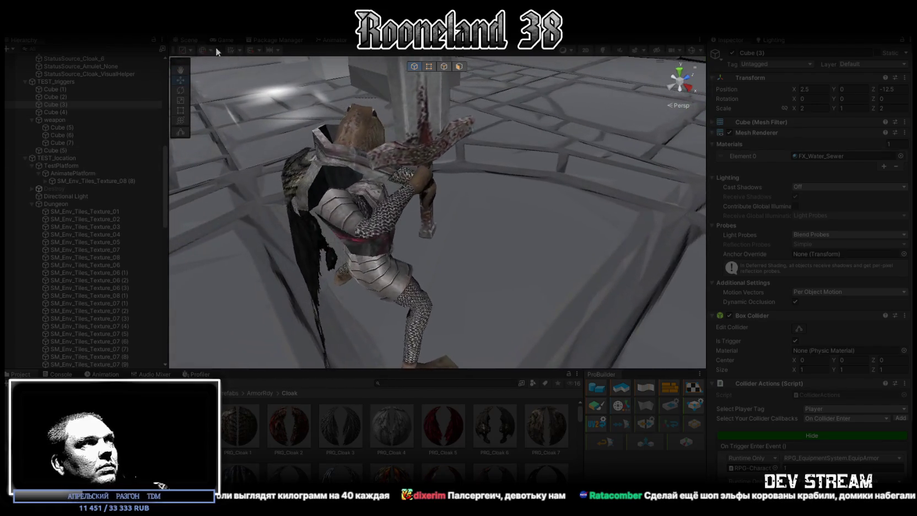
click(225, 40)
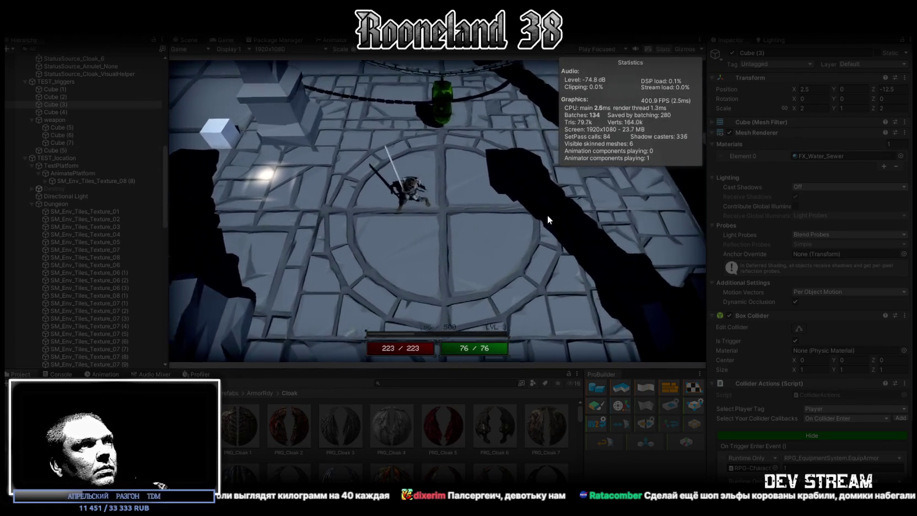